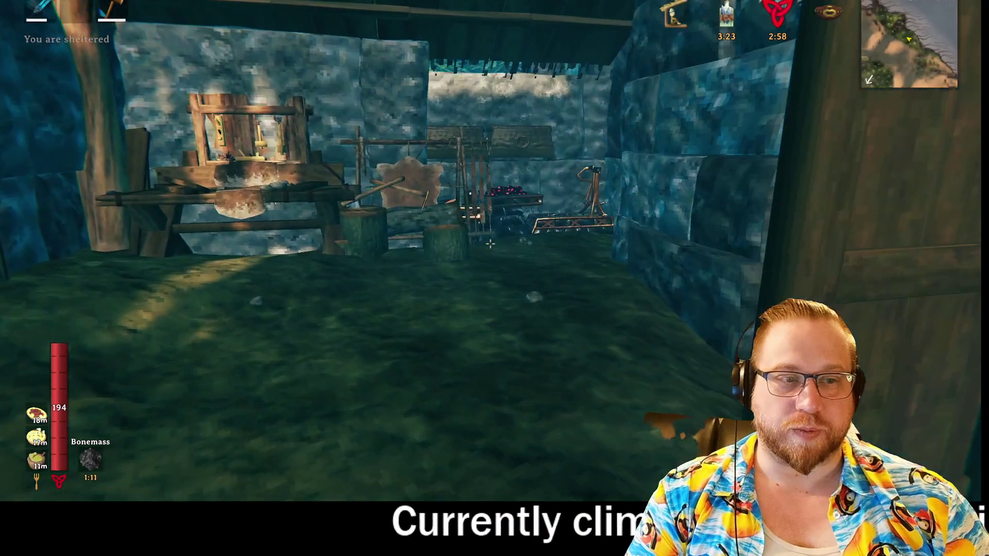
Walk through the wooden gate and climb the stairs to the upper wooden floor.
key(w)
key(w)
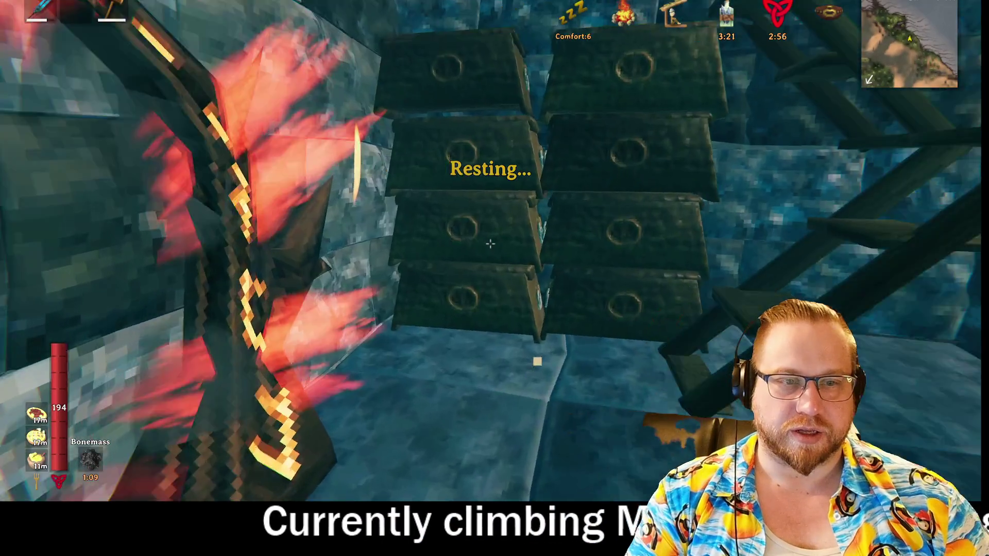
key(w)
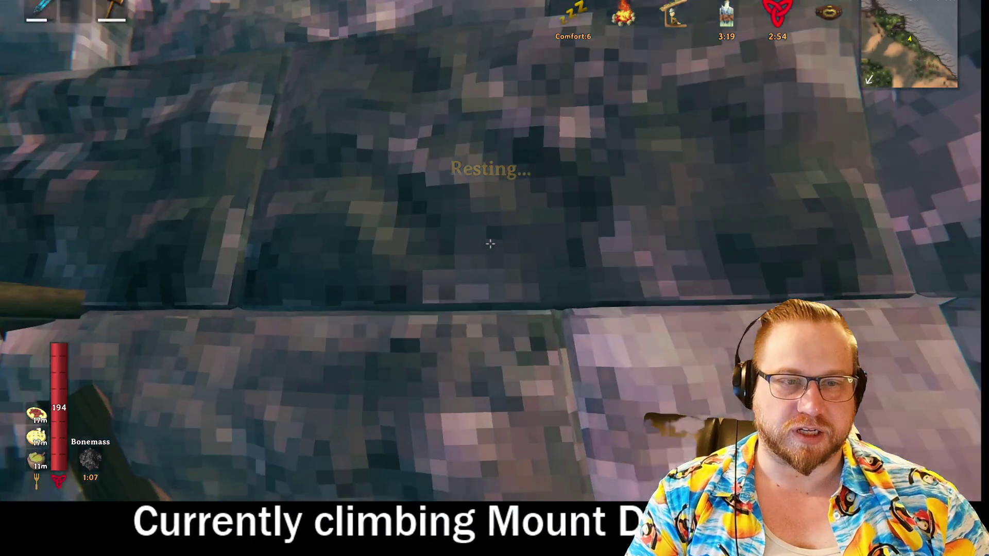
key(w)
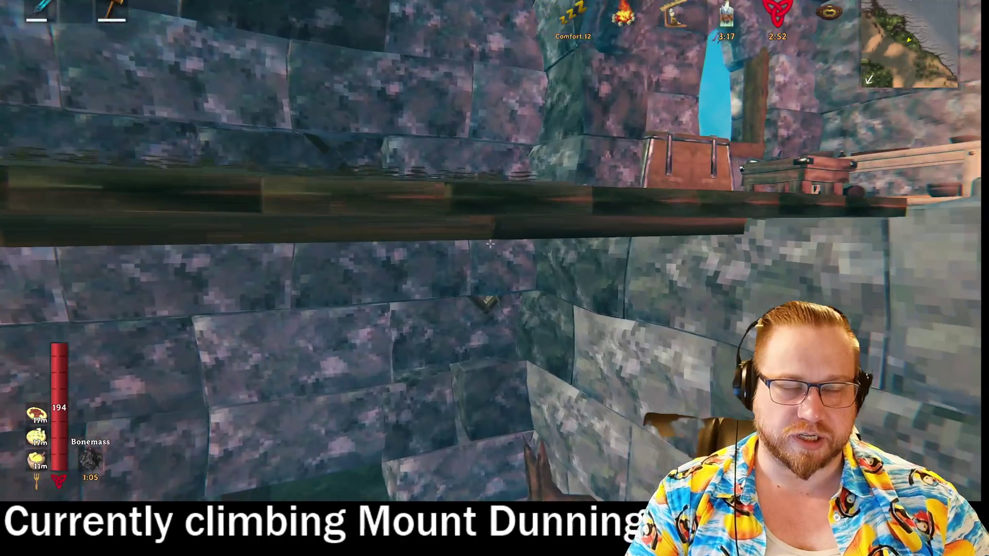
key(w)
key(w)
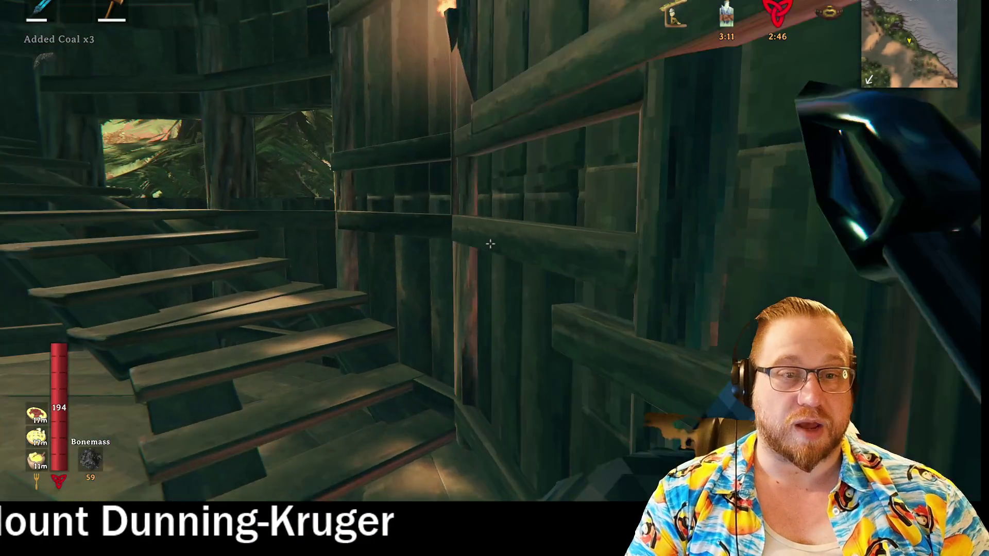
Continue up into the tower's upper bedroom and walk to the bed between the yellow curtains.
key(w)
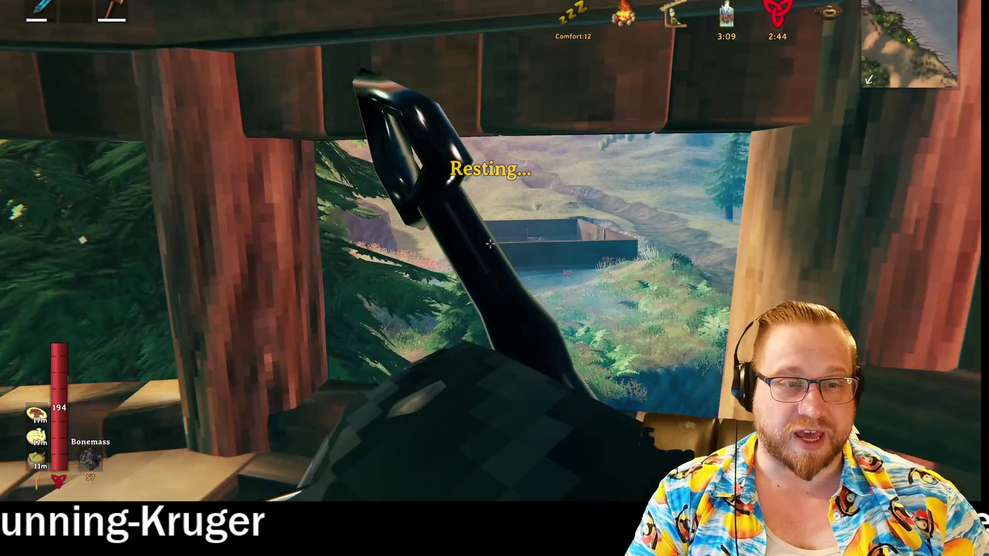
key(w)
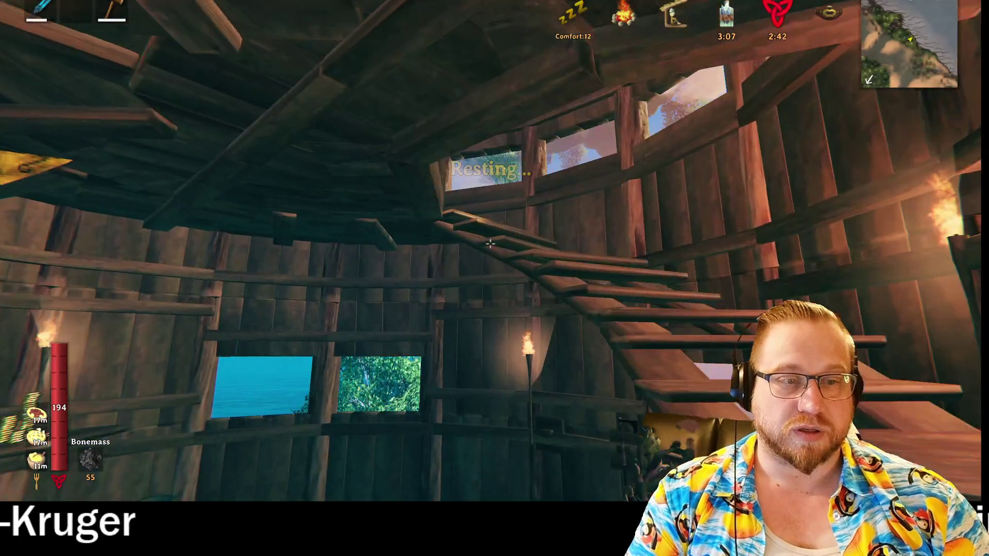
key(w)
key(w)
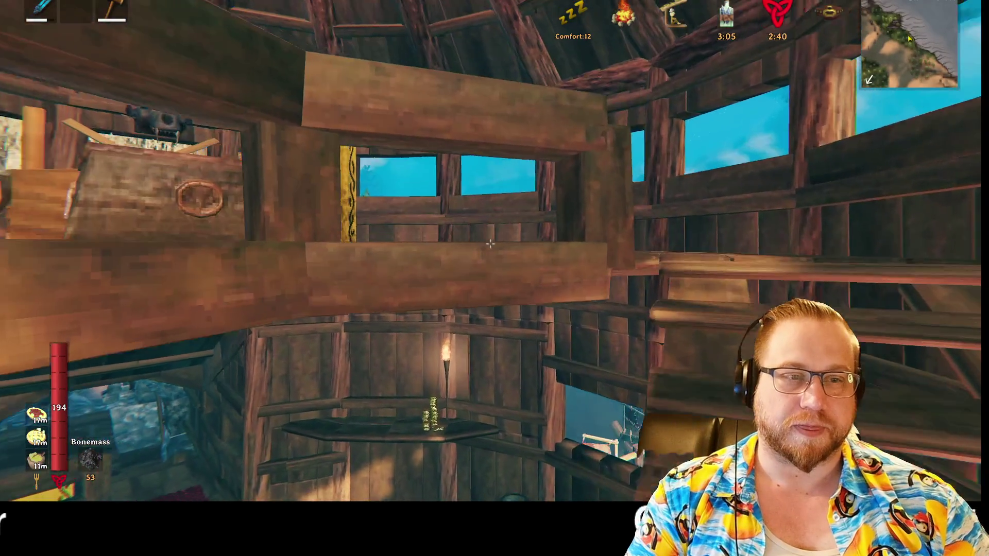
key(w)
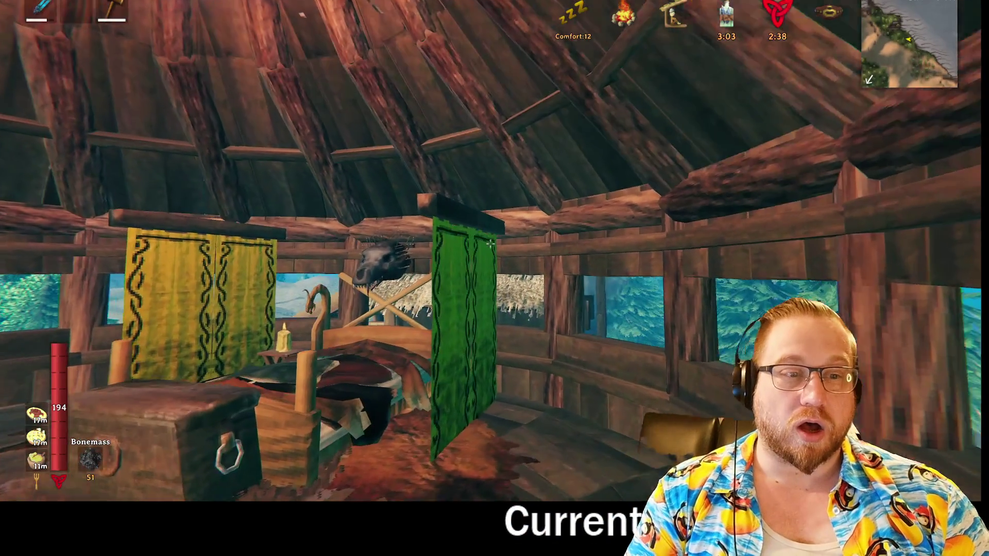
key(w)
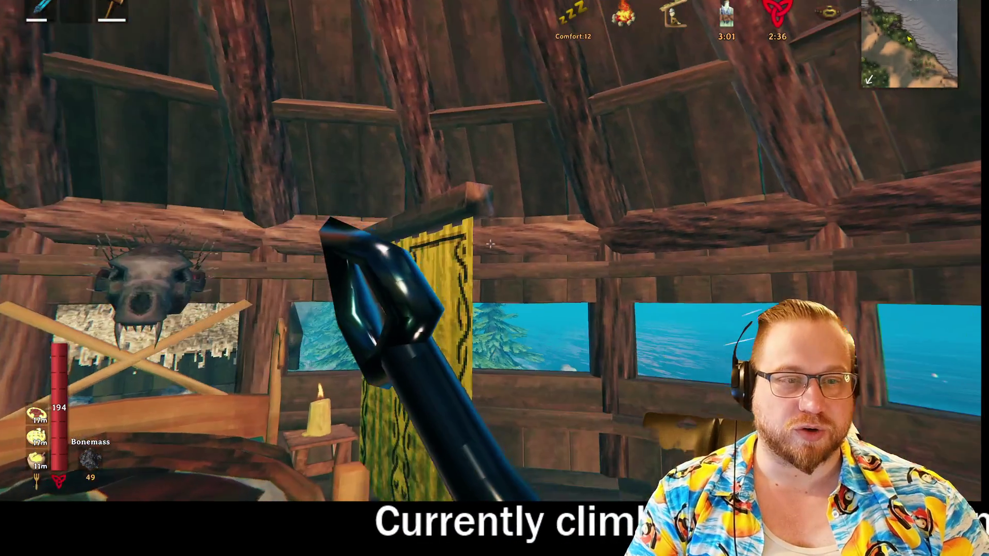
key(w)
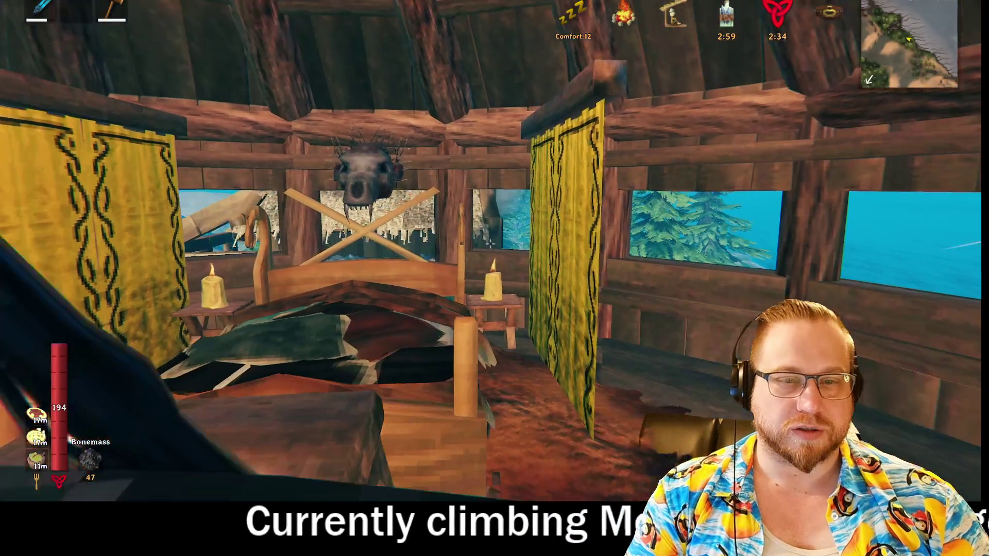
key(w)
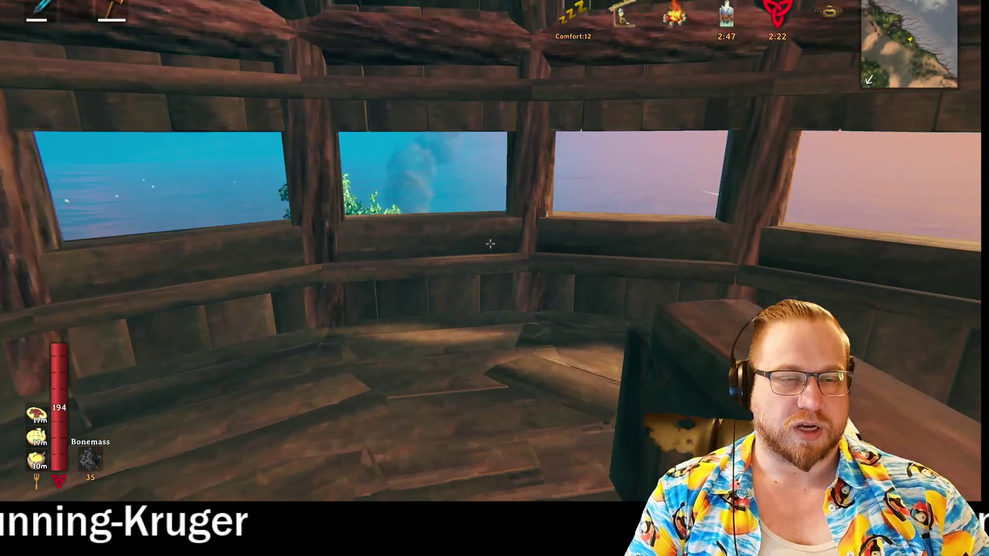
Run down the stairwell, through the blue stone corridor and workshop, and out the wood gate onto the path.
key(shift+w)
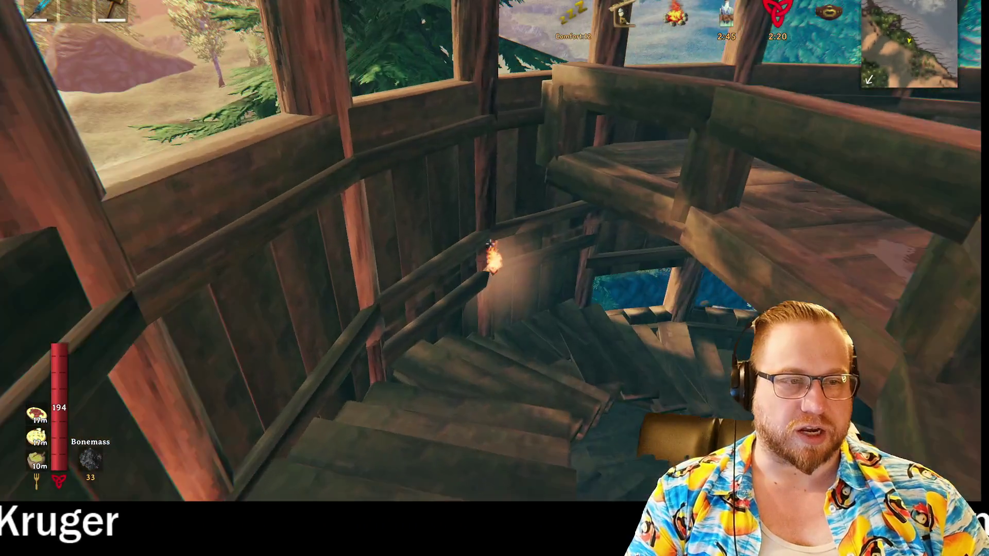
key(shift+w)
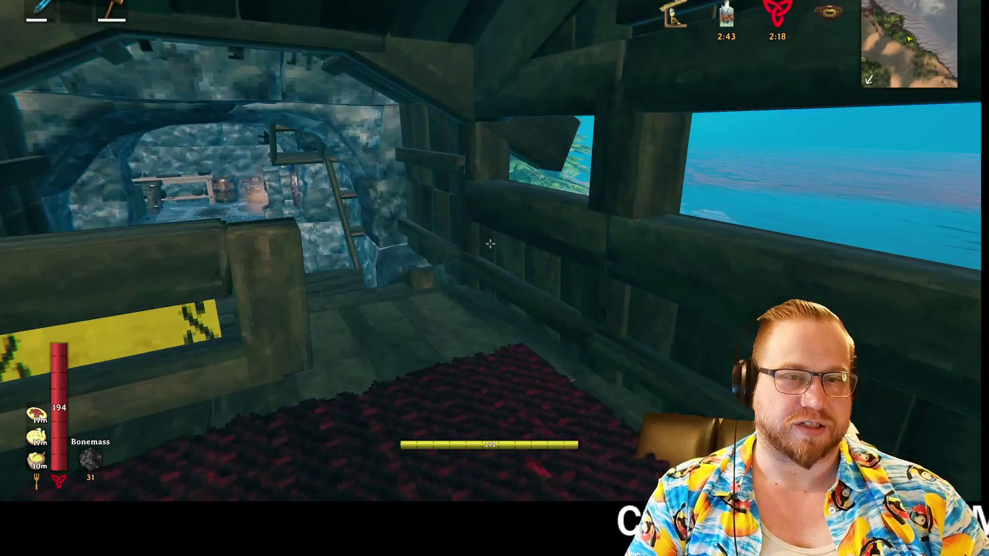
key(shift+w)
key(shift+w)
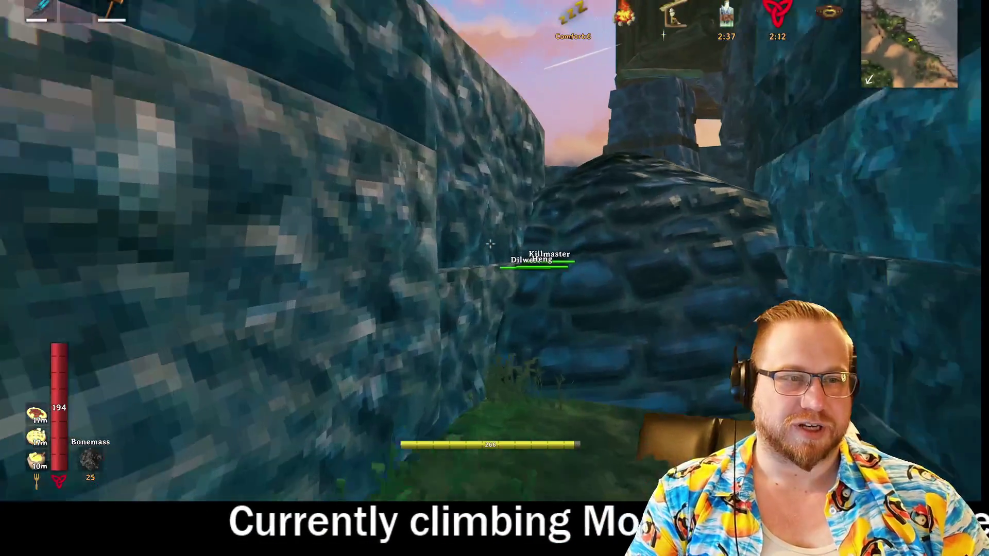
key(shift+w)
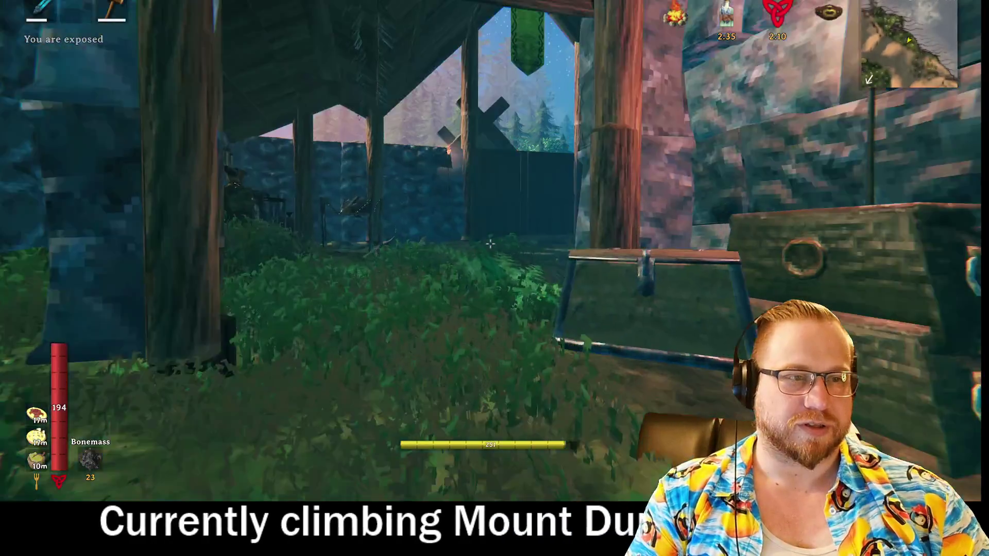
key(shift+w)
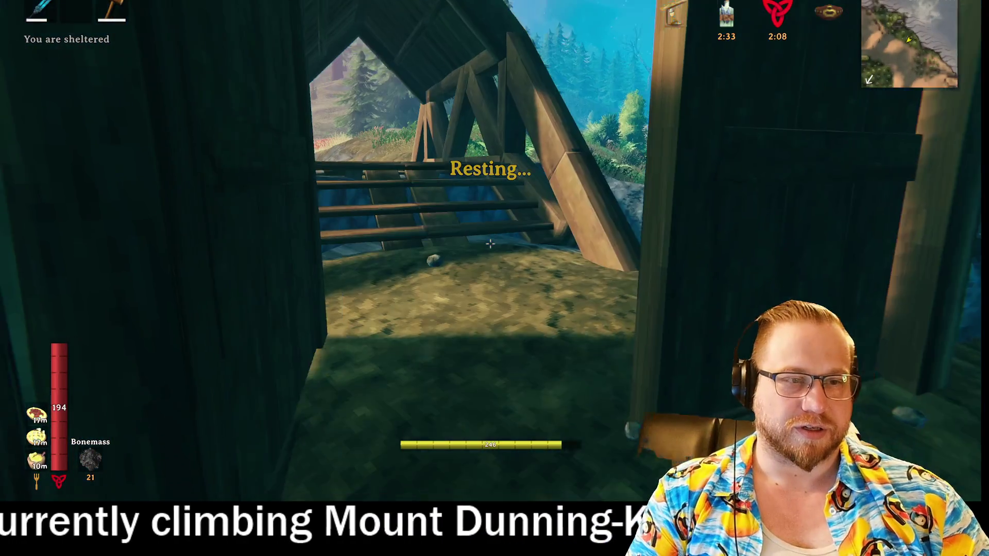
key(shift+w)
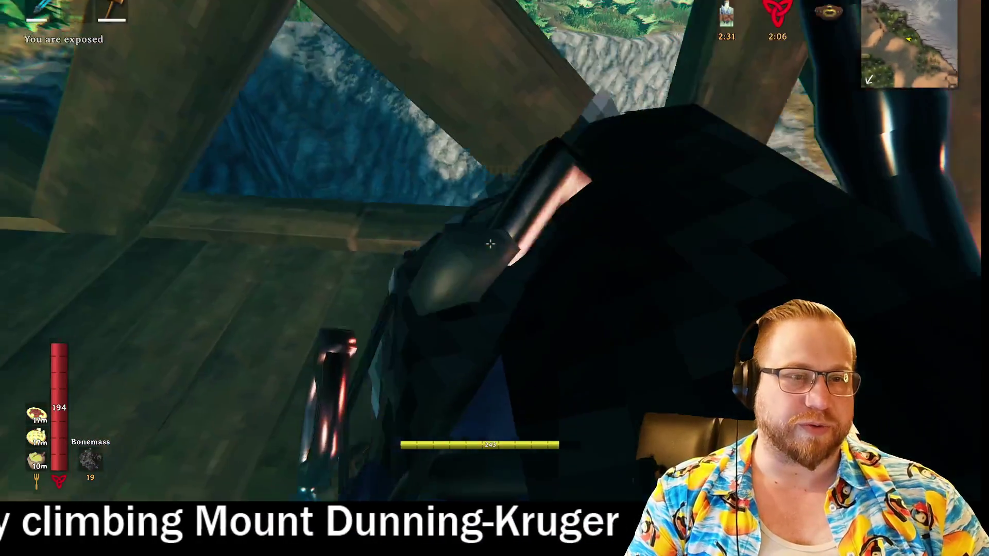
key(shift+w)
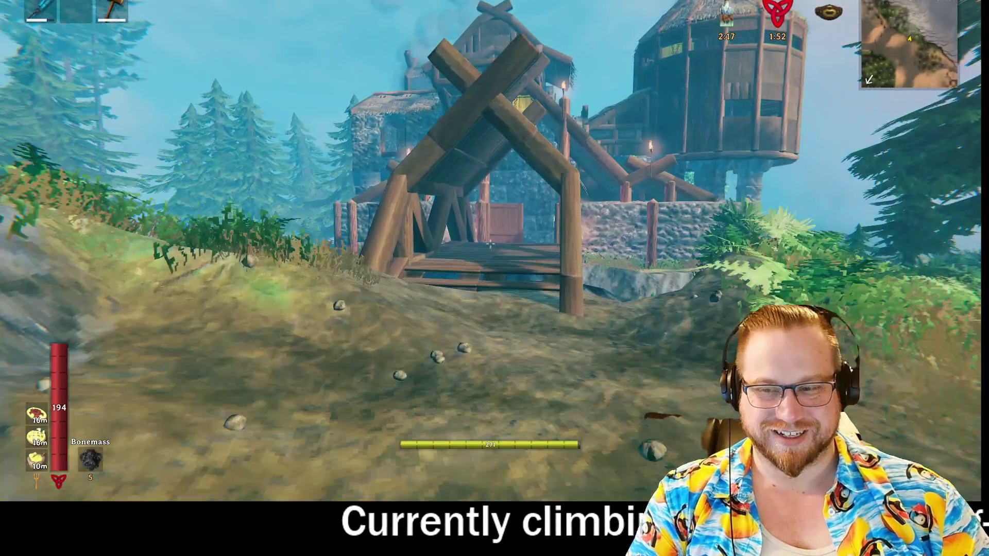
Cross the covered bridge through the doorway and walk up the narrow grassy rock passage.
key(e)
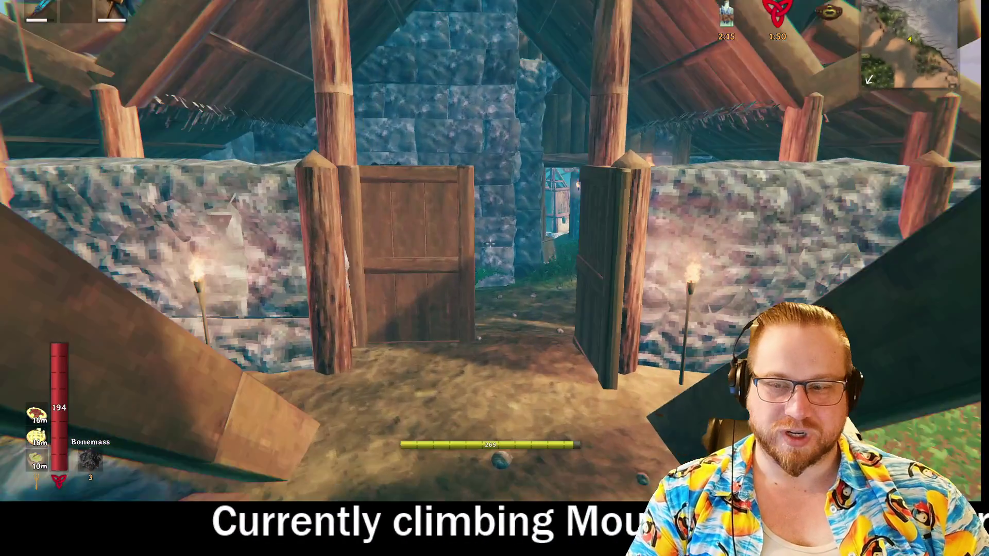
key(e)
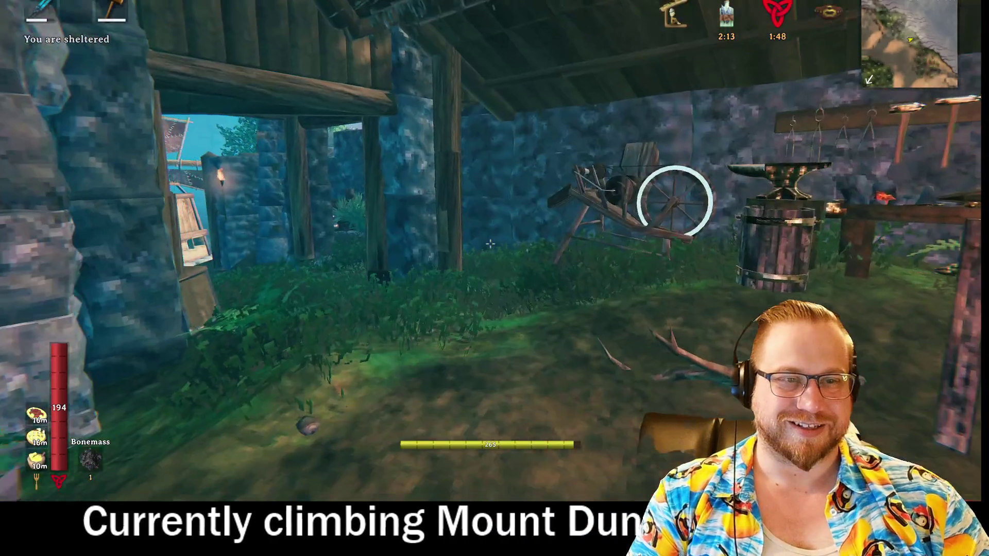
key(w)
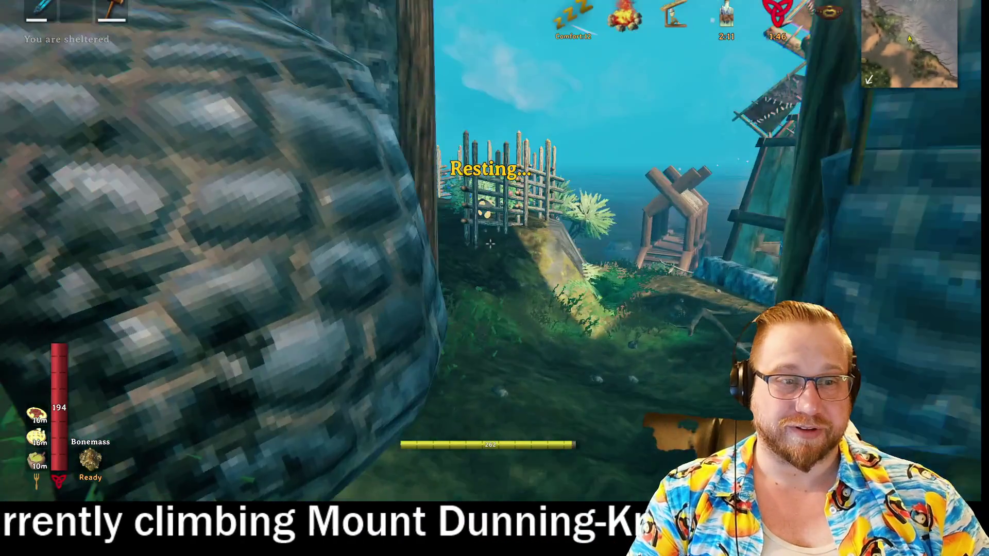
key(w)
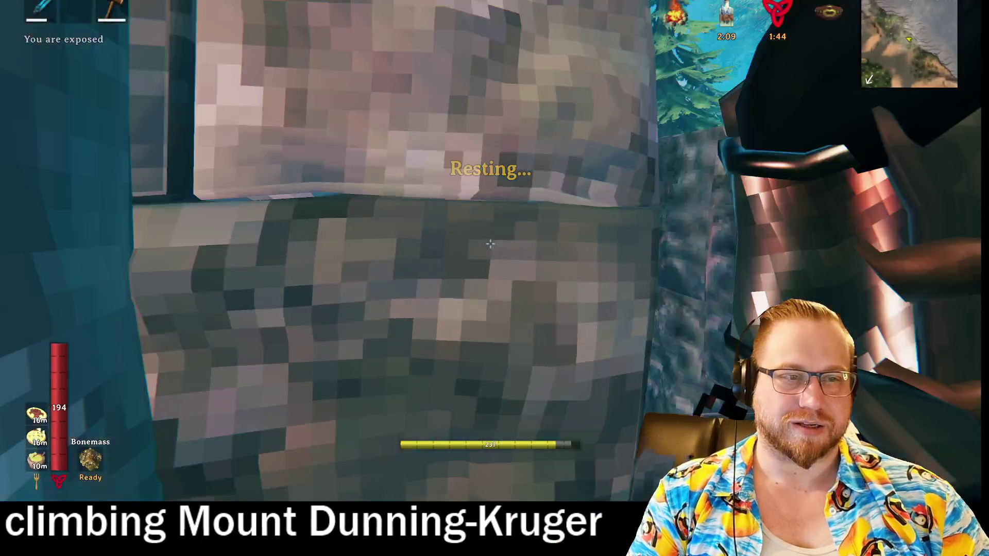
key(w)
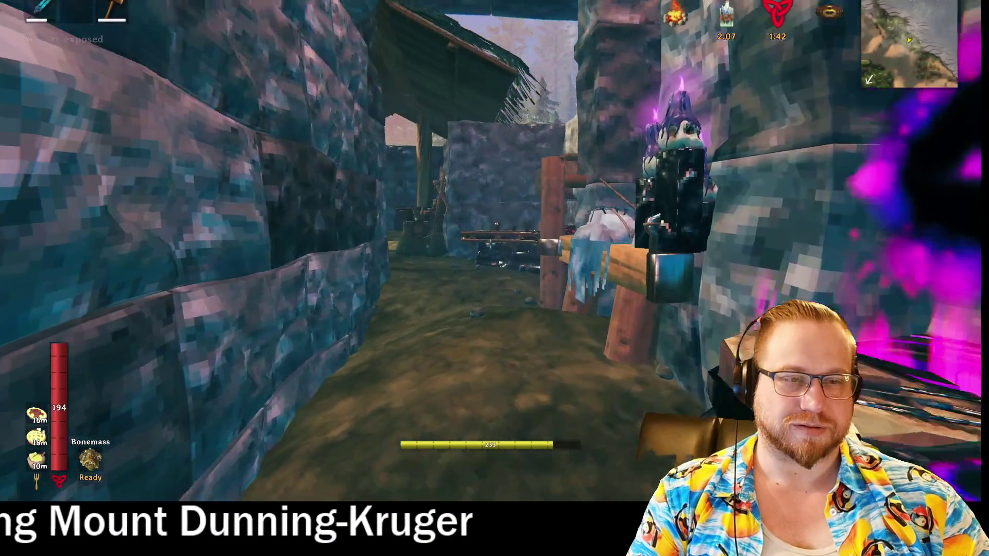
Pass through the wooden shelter and step into the glowing portal to teleport.
key(w)
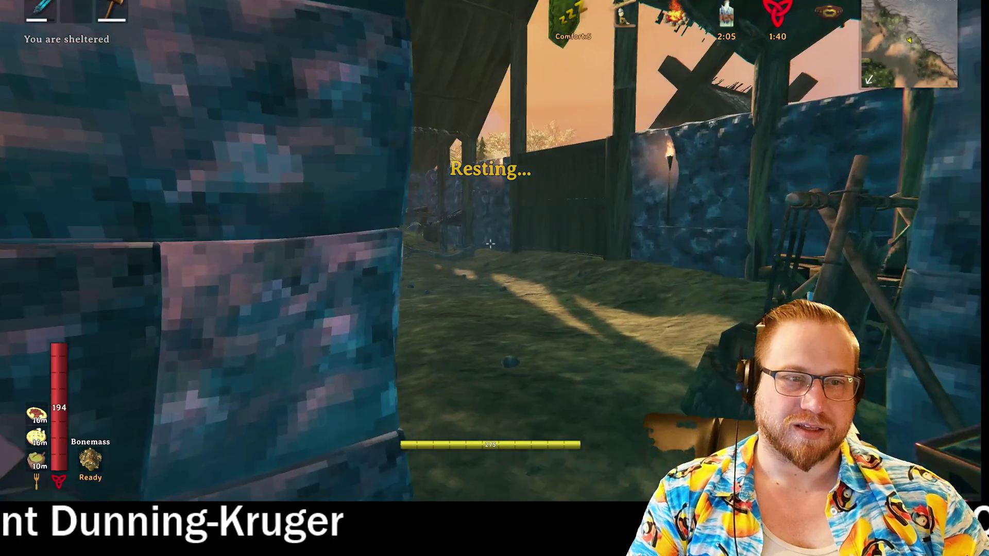
key(w)
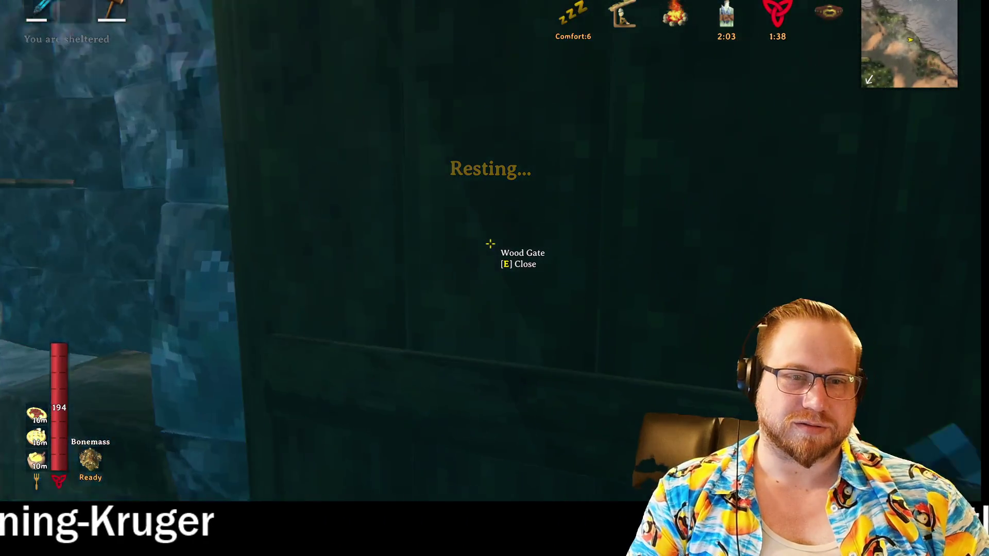
key(w)
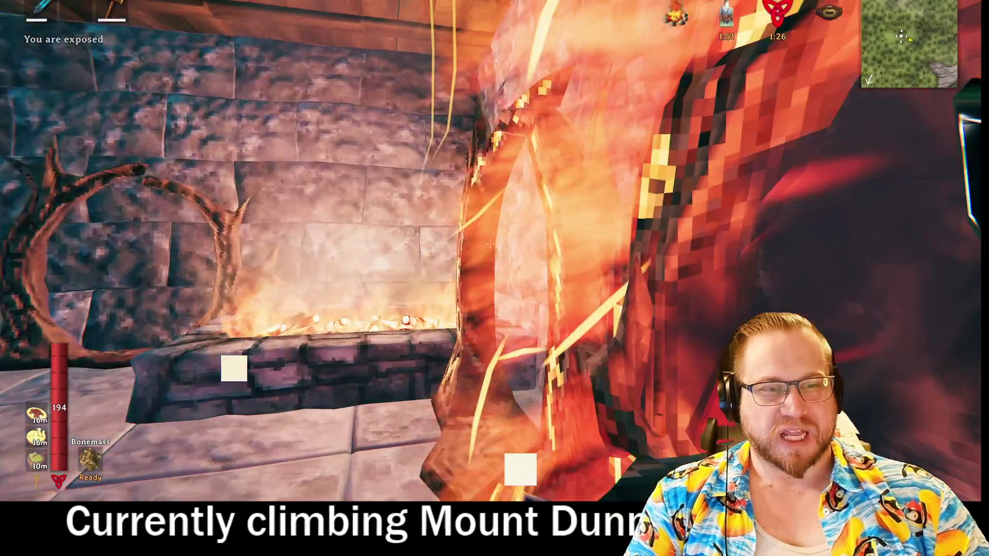
key(w)
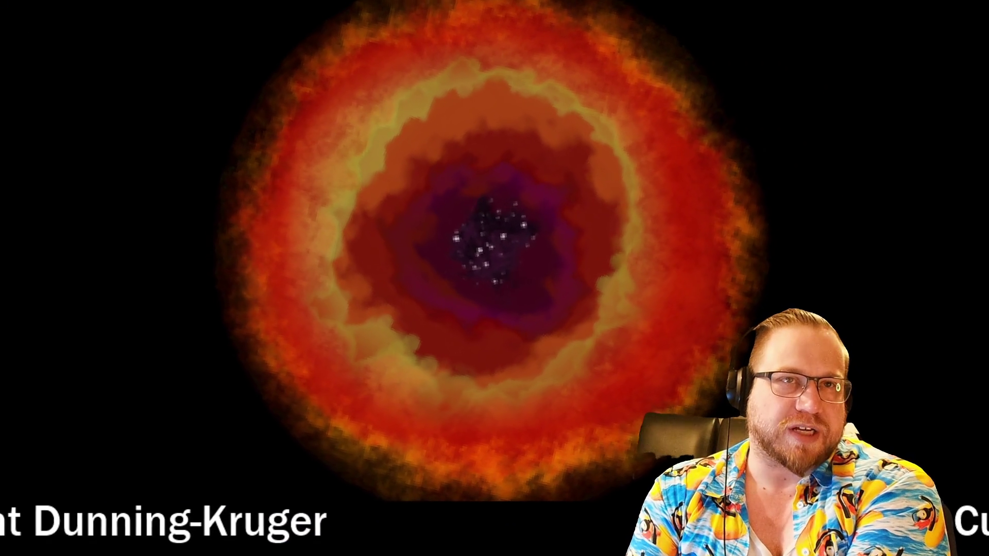
Walk out of the rune room toward the workshop with the forges.
key(w)
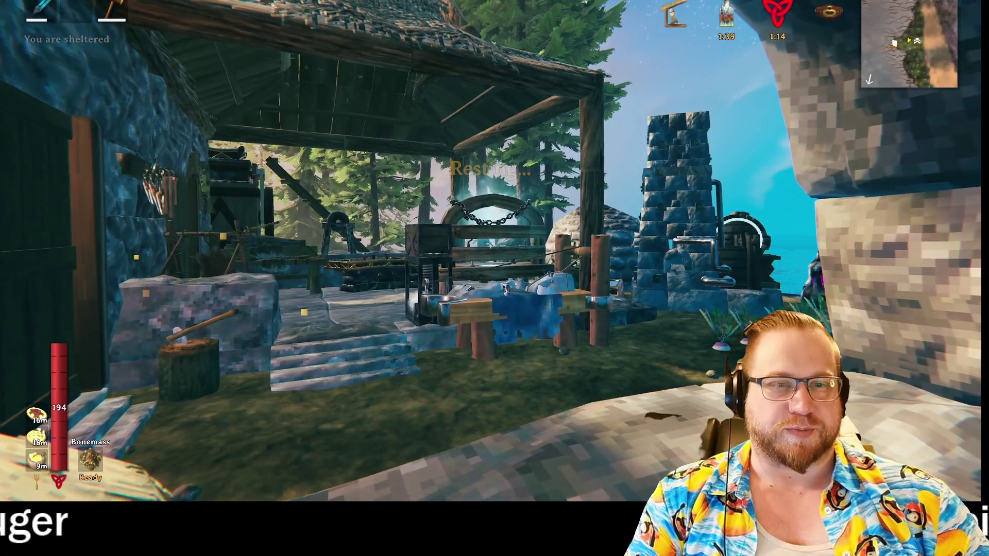
Go through the stone arch and wood gate, drop into the meadow, and run toward the stone tower.
click(495, 278)
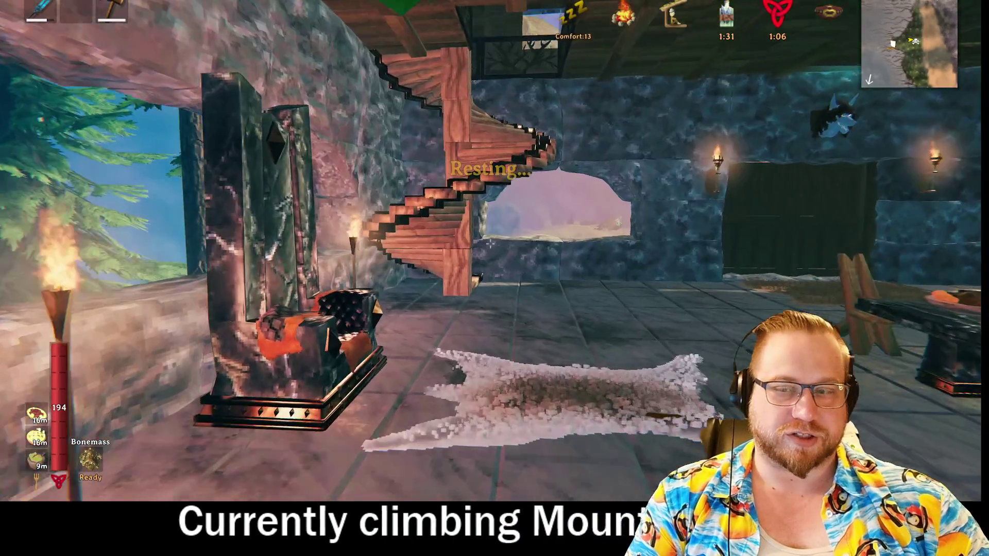
key(w)
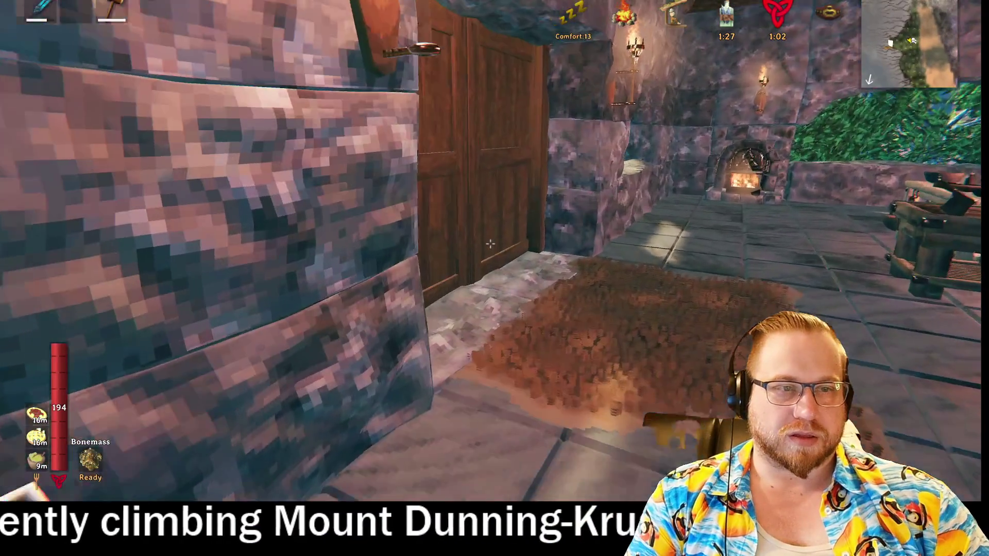
key(e)
key(w)
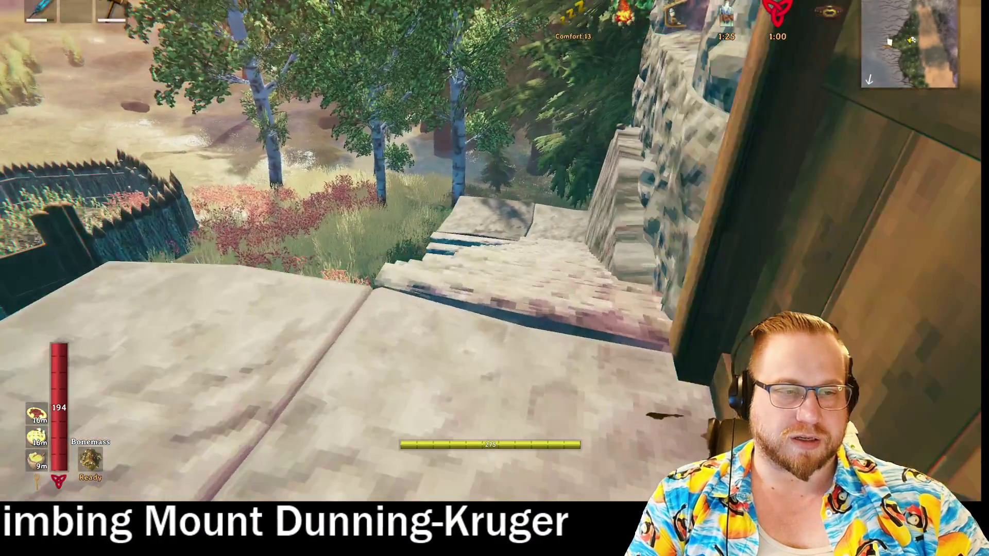
key(w)
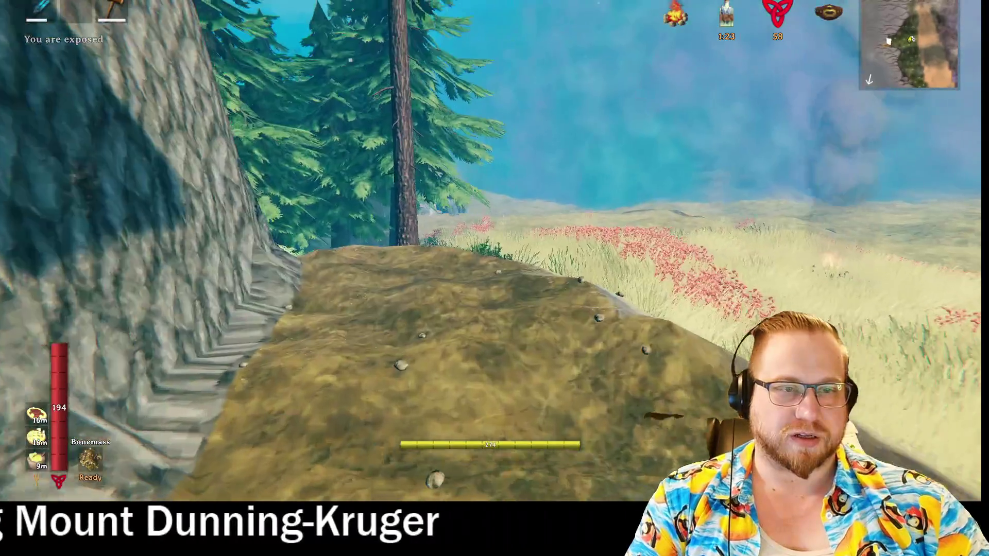
key(w)
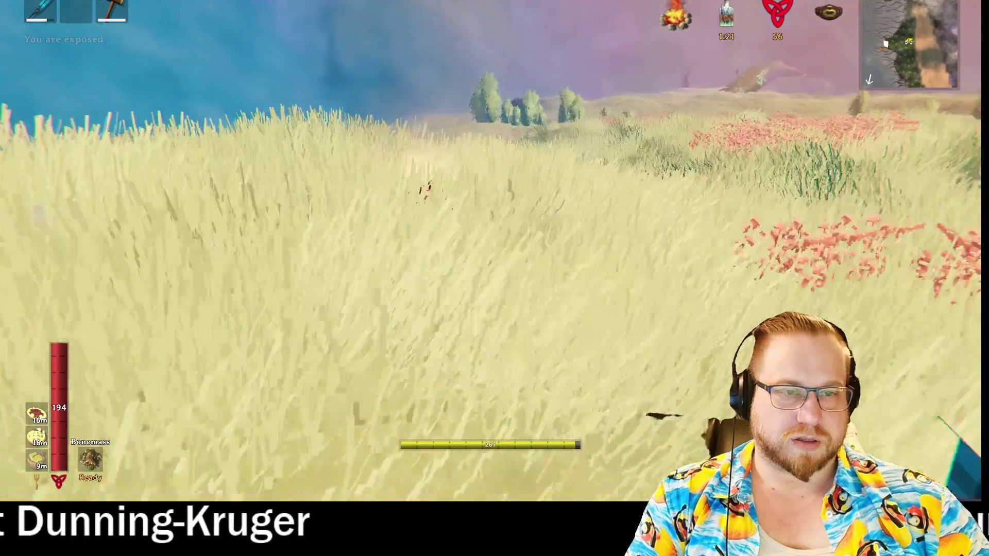
key(w)
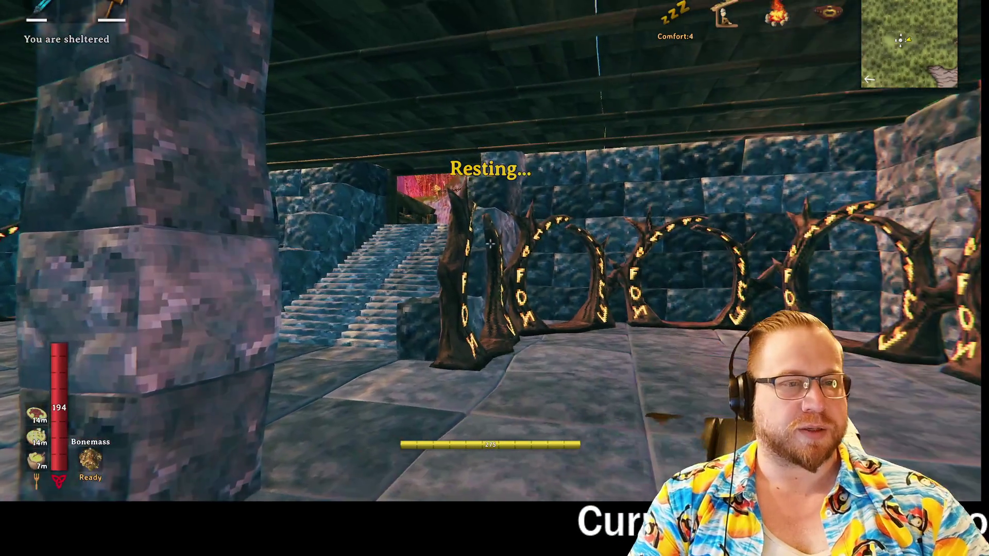
Walk into the portal room and step into the left rune portal.
key(w)
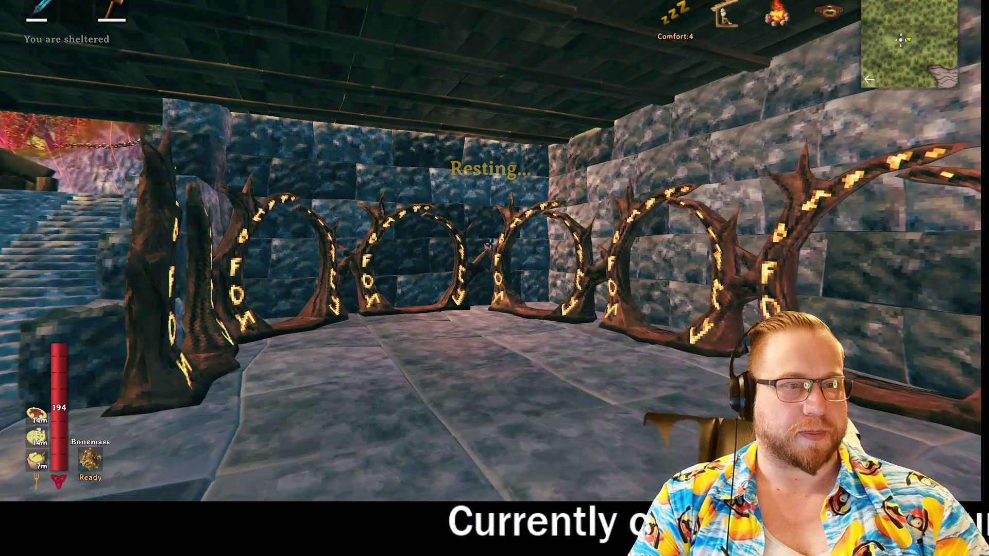
key(w)
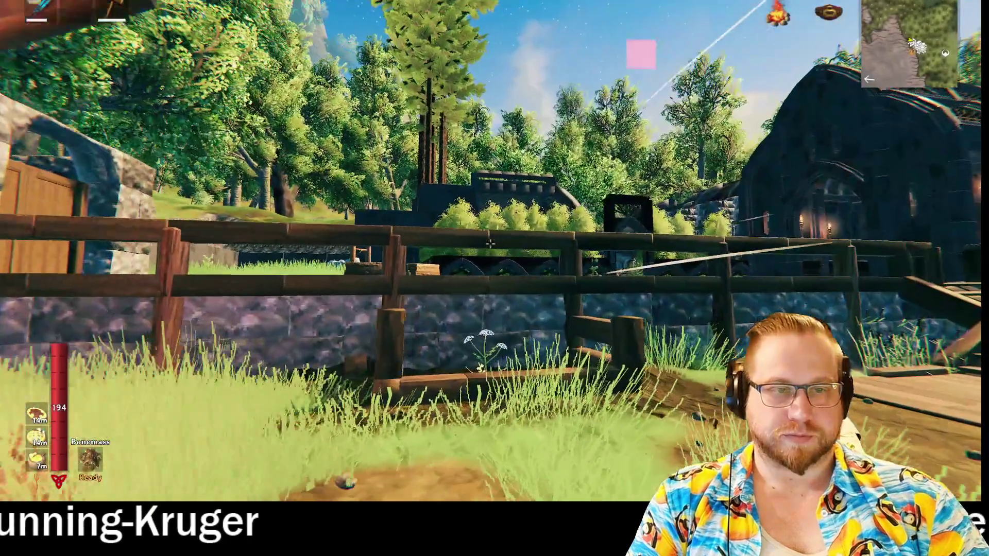
Walk from the wooden stairs by the sea through the stone arch gate into the courtyard.
mouse_move(490, 243)
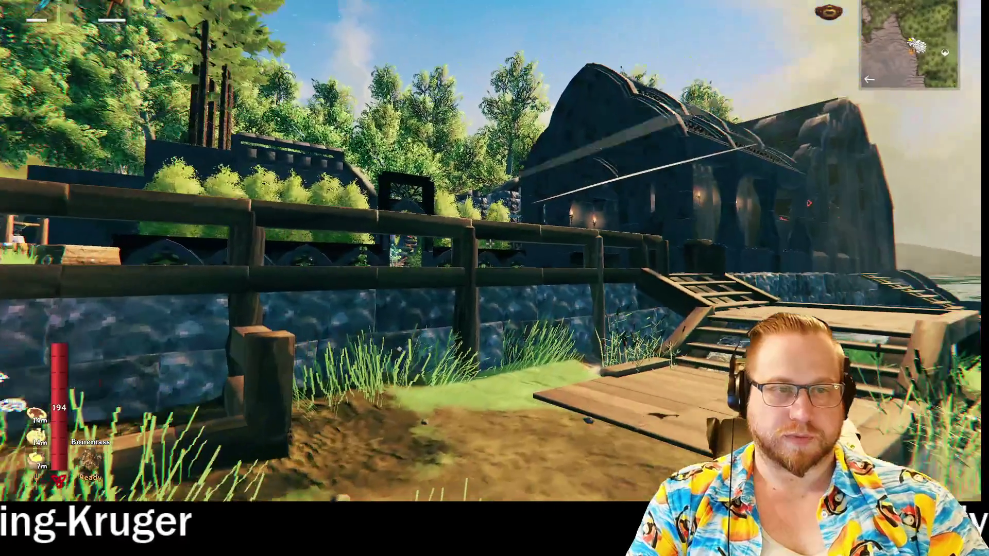
key(w)
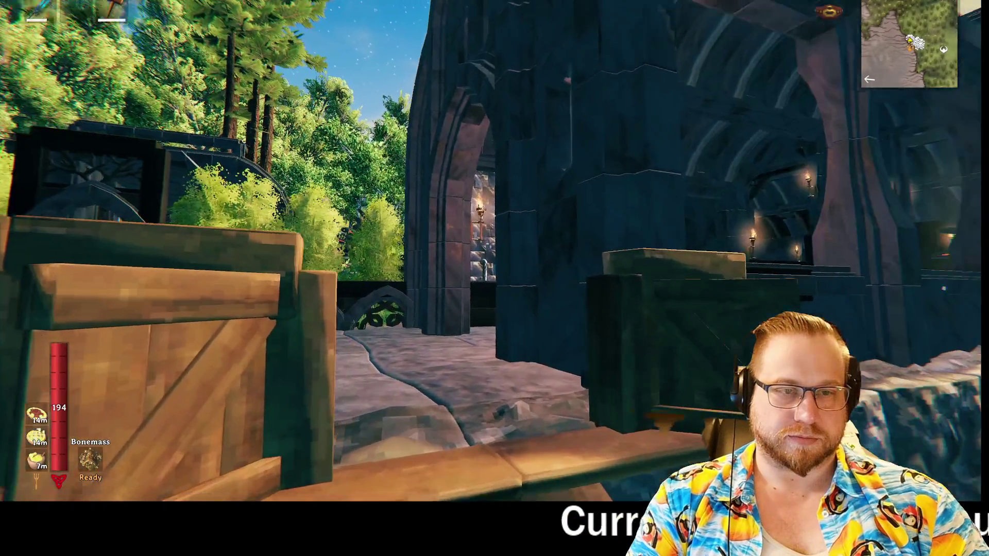
key(w)
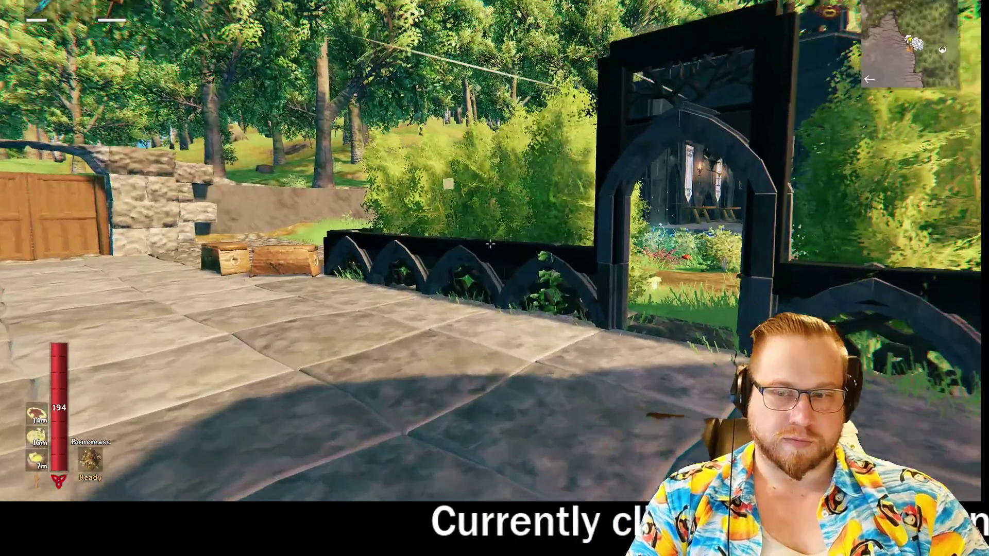
key(w)
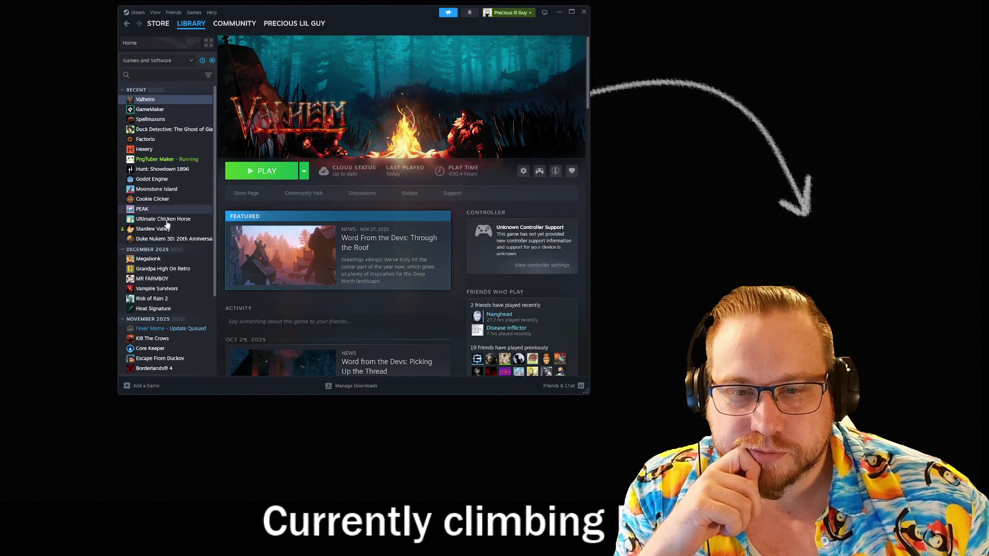
Launch Godot Engine from the Steam library and open the Movement_MK1 project in the editor.
click(153, 180)
click(260, 173)
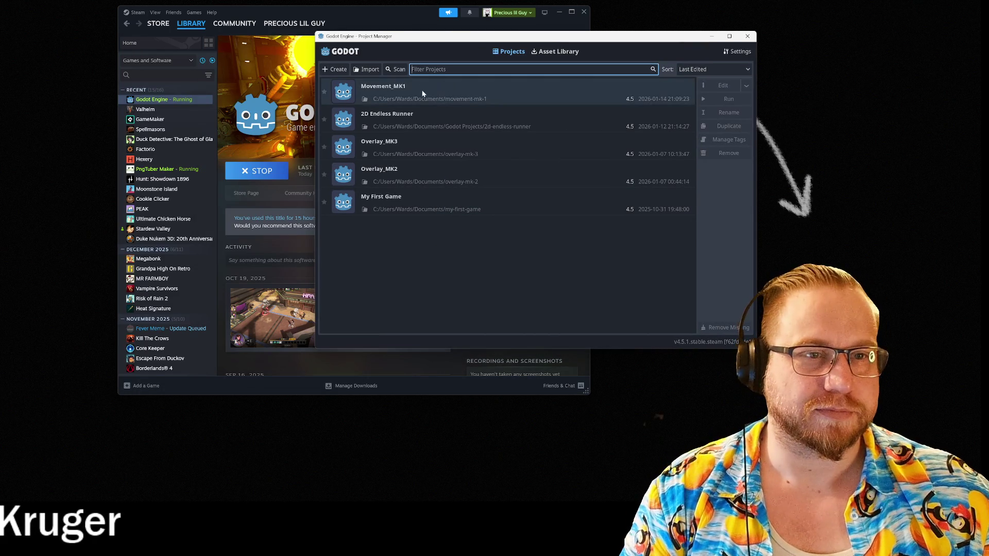
click(422, 99)
double_click(423, 99)
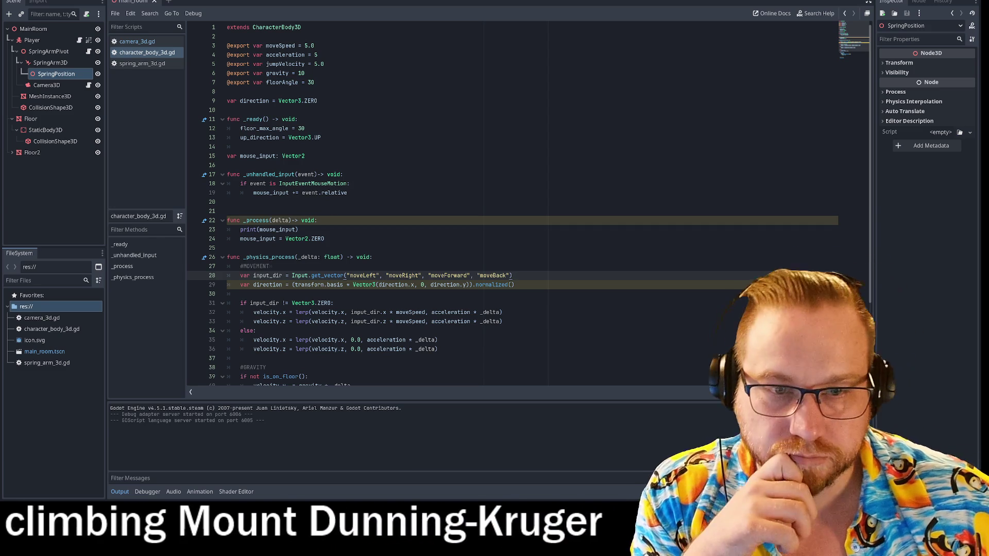
scroll(516, 206, down, 4)
Test-run the Movement_MK1 project with F5, then stop the running game.
click(310, 212)
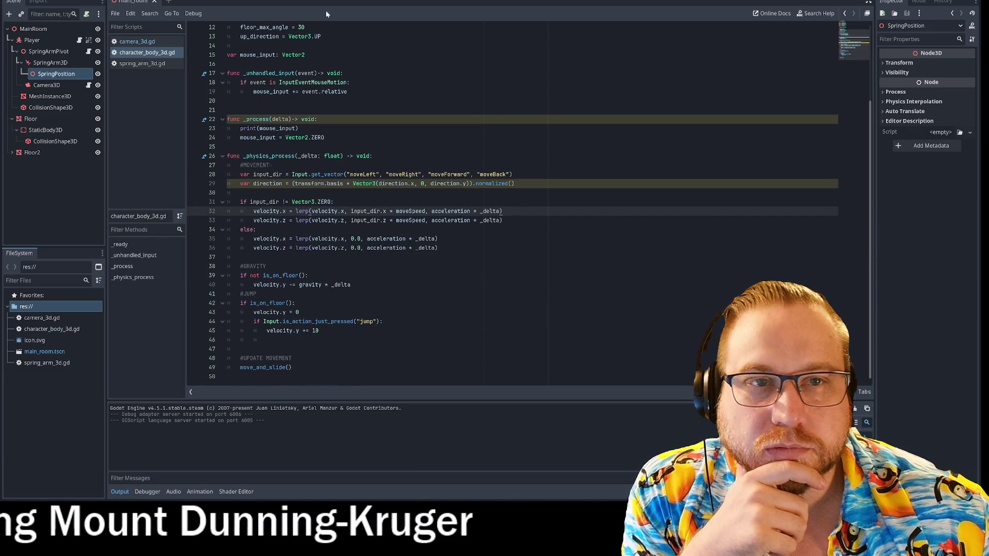
key(F5)
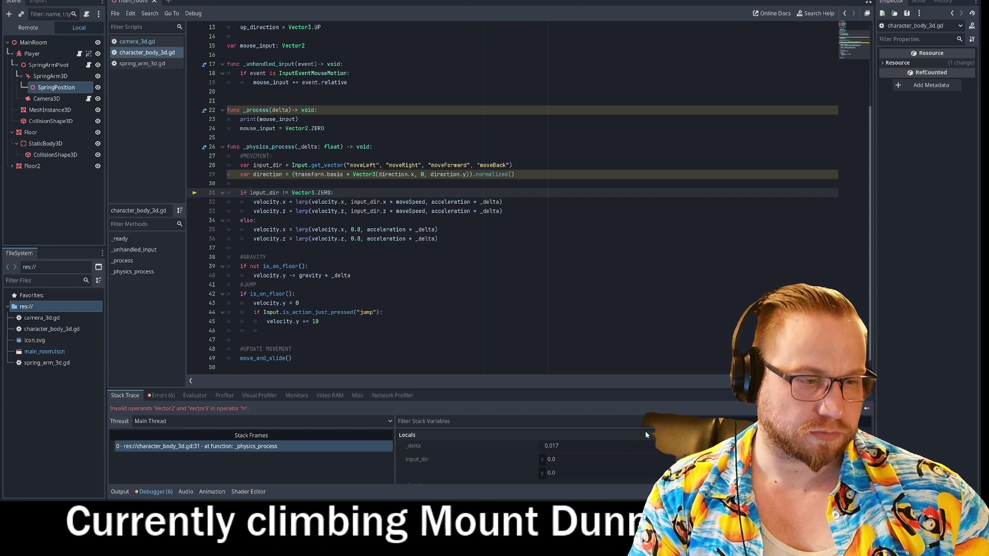
key(F5)
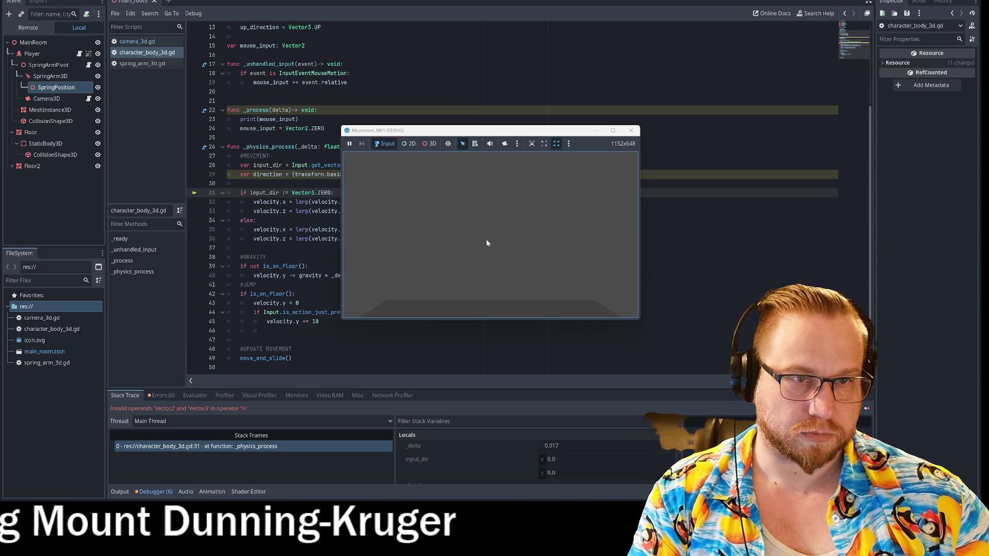
click(631, 130)
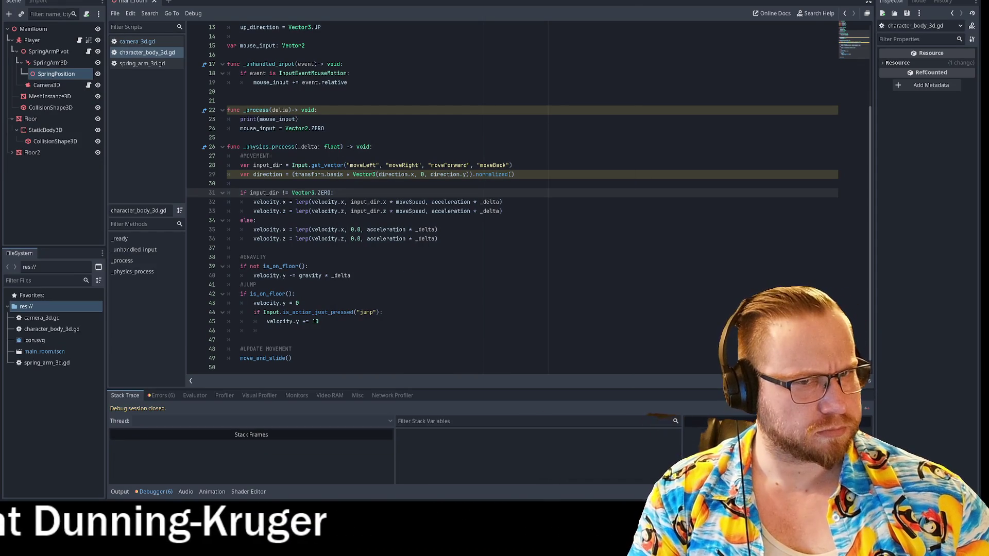
Select the code on lines 29–32, then put the cursor on the direction line 29.
drag(476, 174, 502, 202)
click(334, 192)
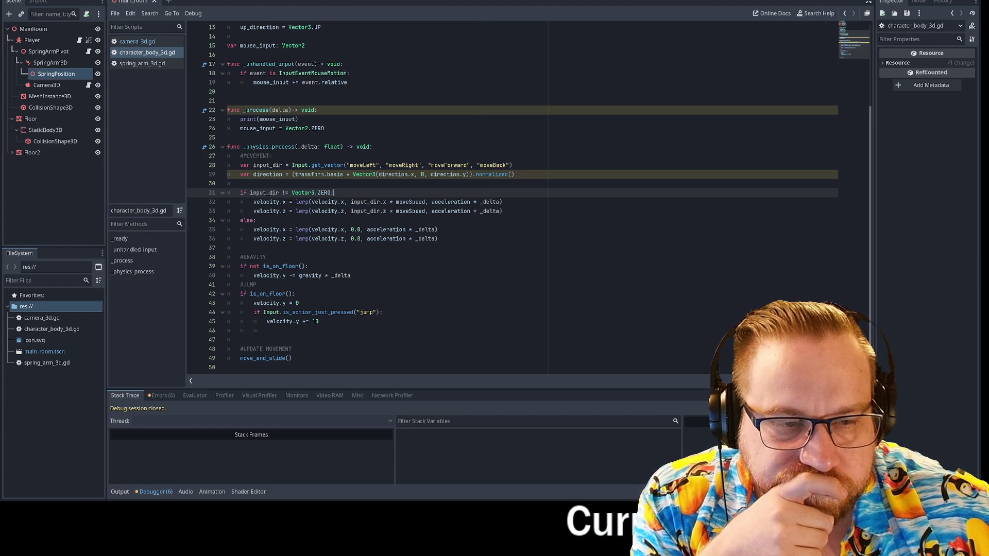
click(308, 174)
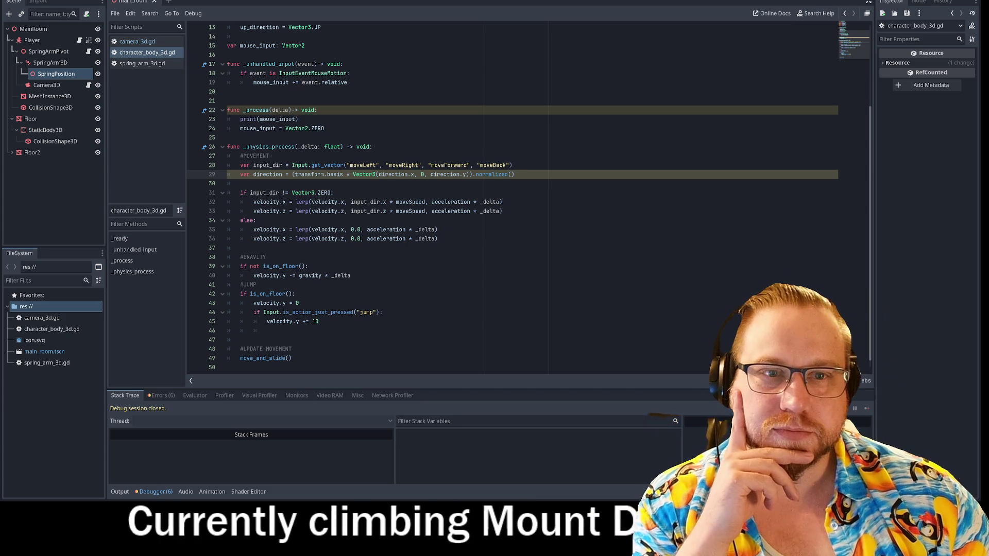
click(240, 183)
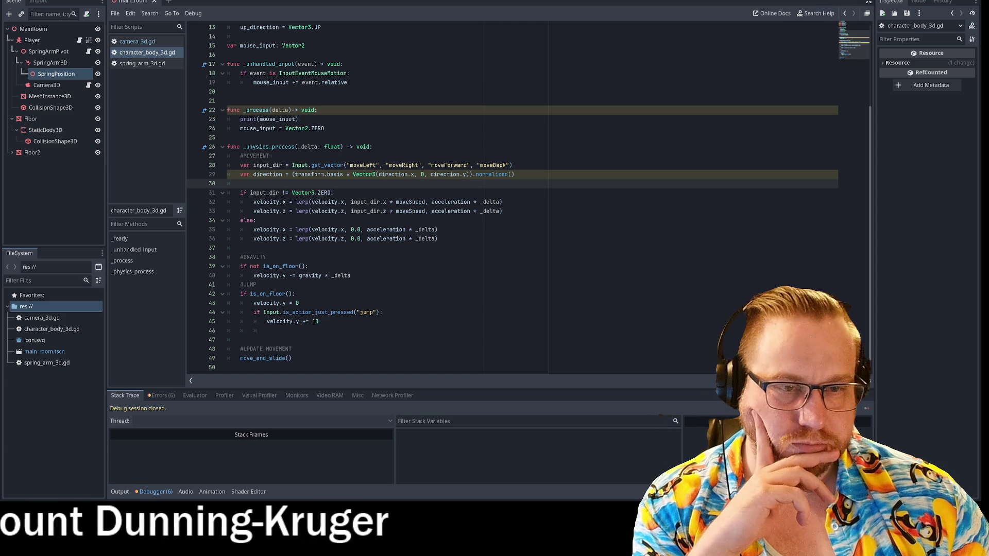
click(266, 257)
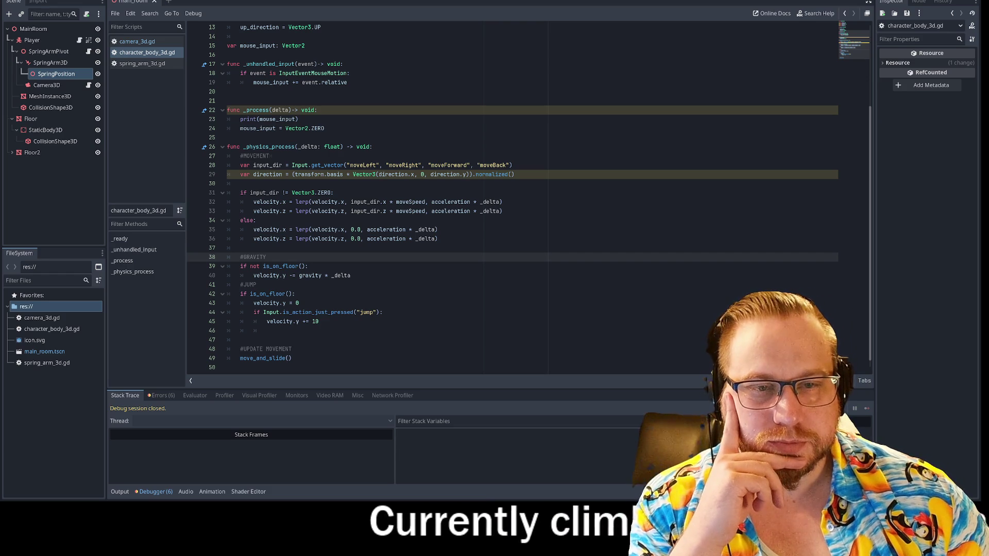
click(288, 174)
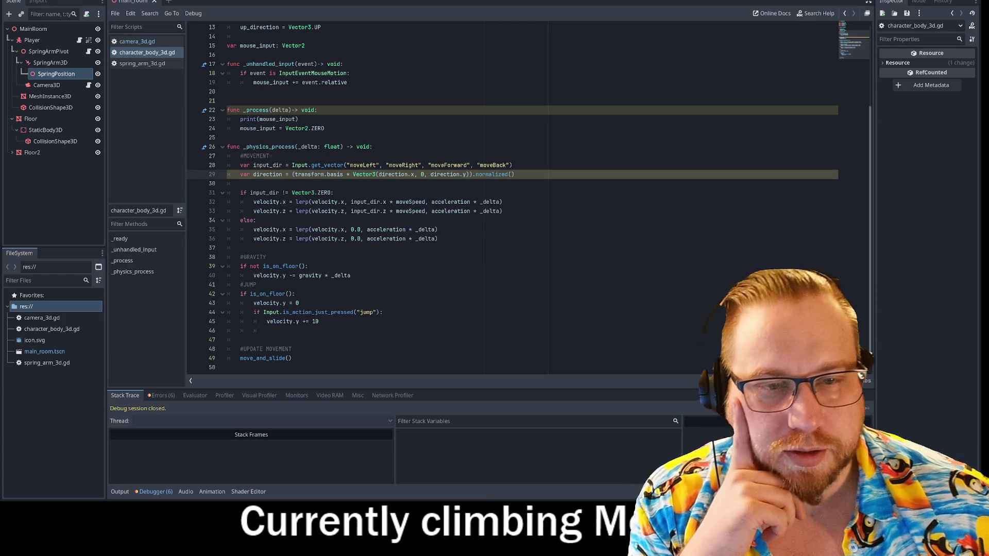
drag(253, 165, 283, 164)
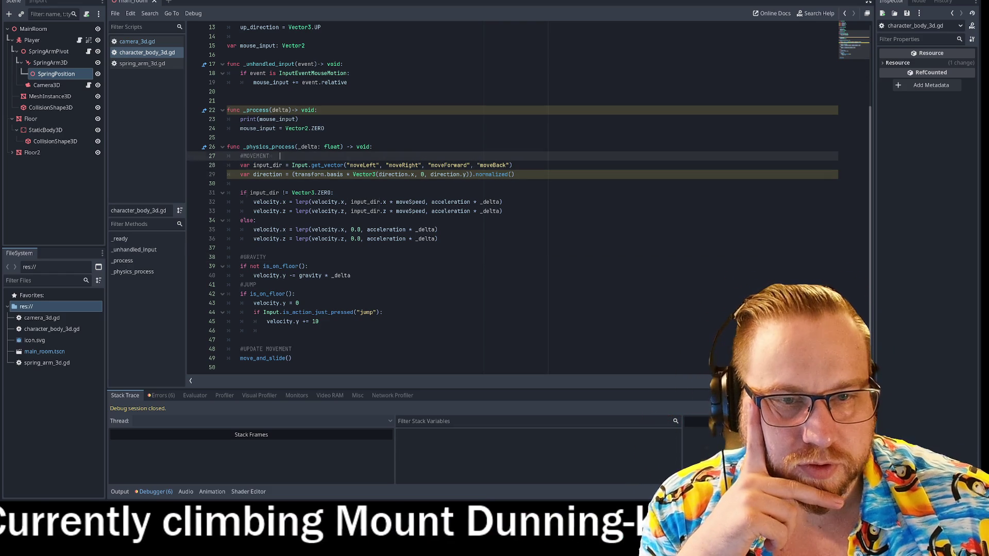
key(shift+End)
Add a blank line after the input_dir line 28, before the var direction line.
key(Right)
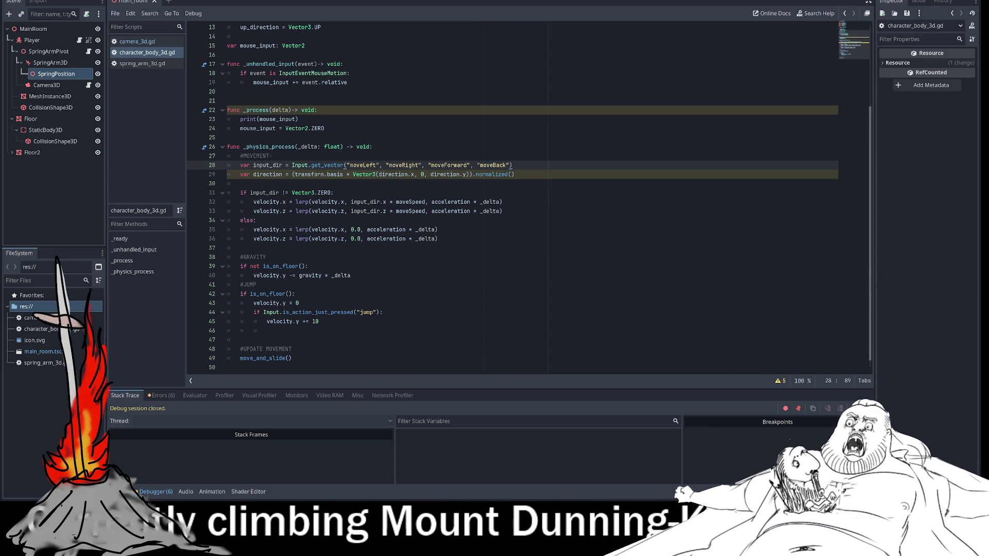
key(Return)
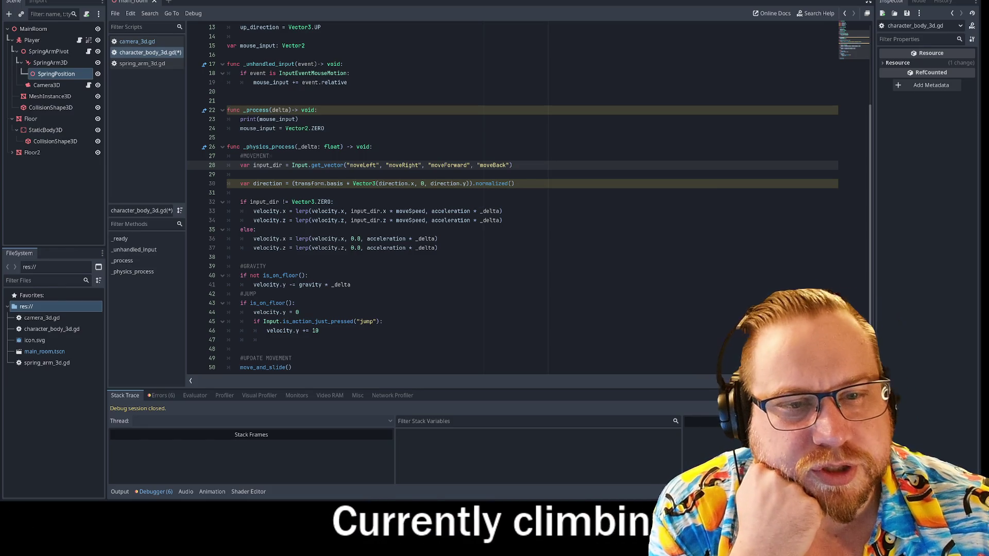
Browse the movement code, then type and erase a #region marker, leaving line 38 blank.
drag(310, 211, 503, 220)
click(503, 220)
click(241, 192)
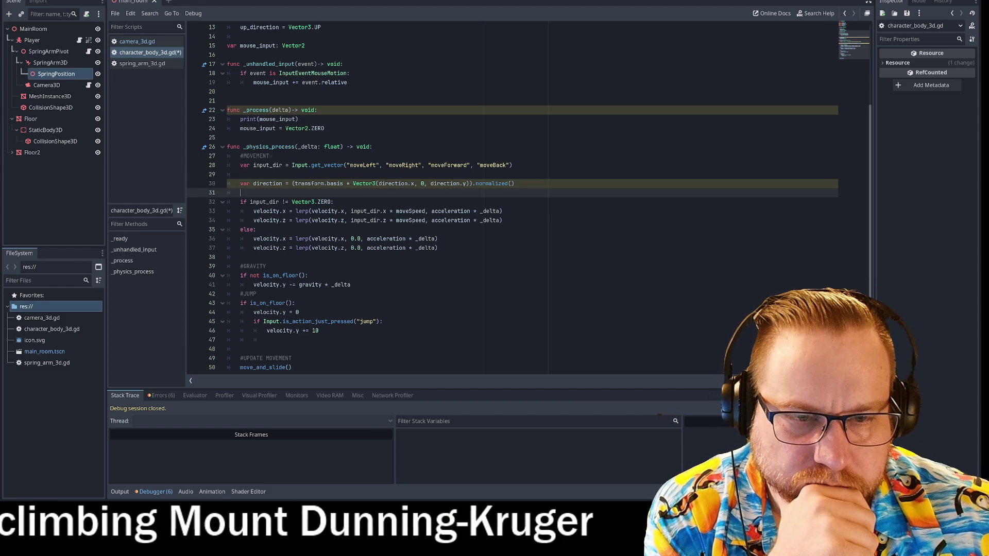
click(240, 202)
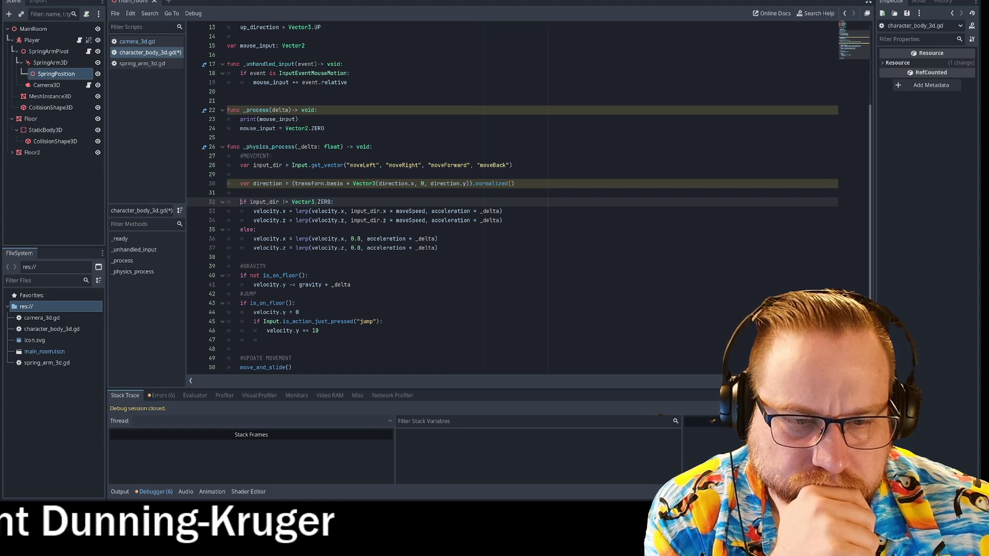
click(263, 303)
drag(240, 267, 240, 349)
click(241, 257)
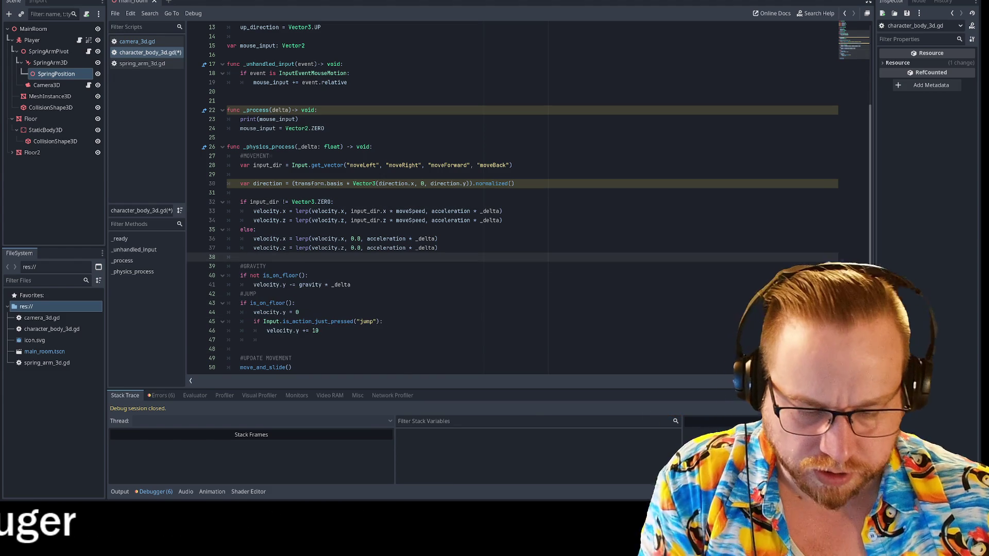
text(#re)
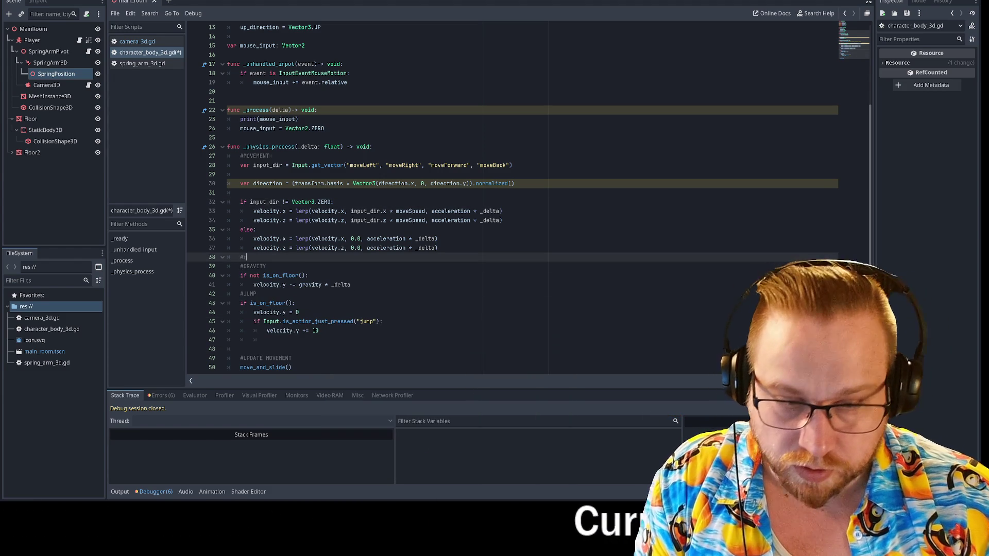
key(BackSpace)
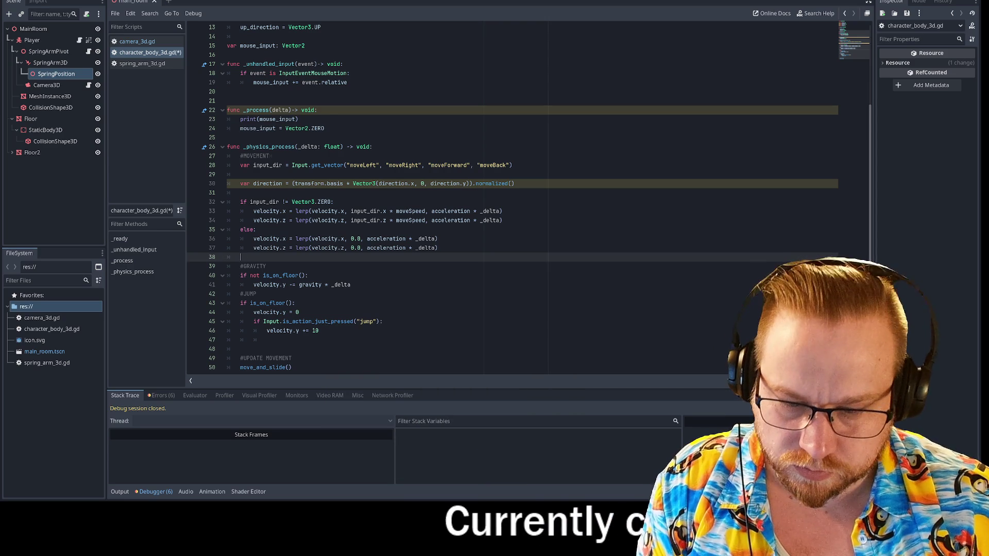
text(region)
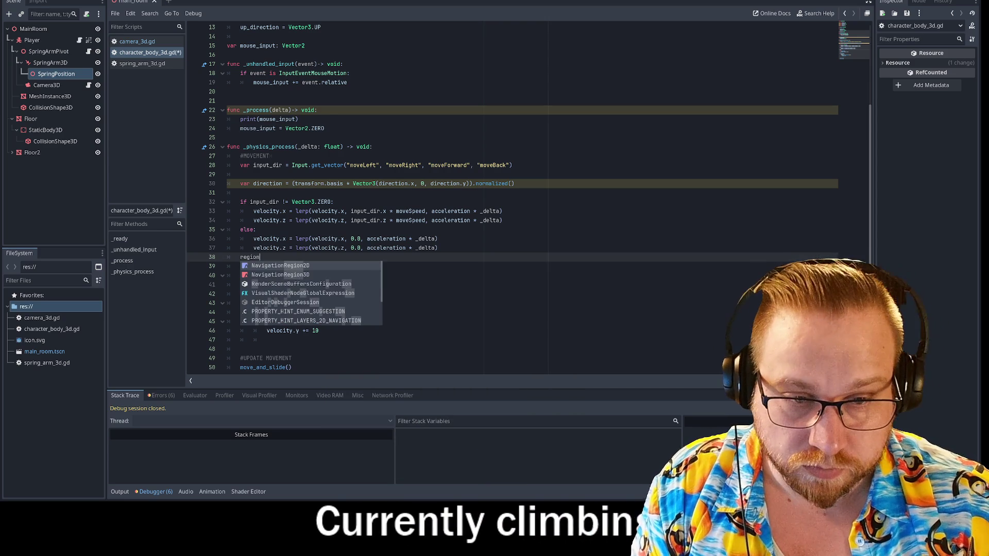
key(BackSpace)
key(BackSpace)
key(BackSpace)
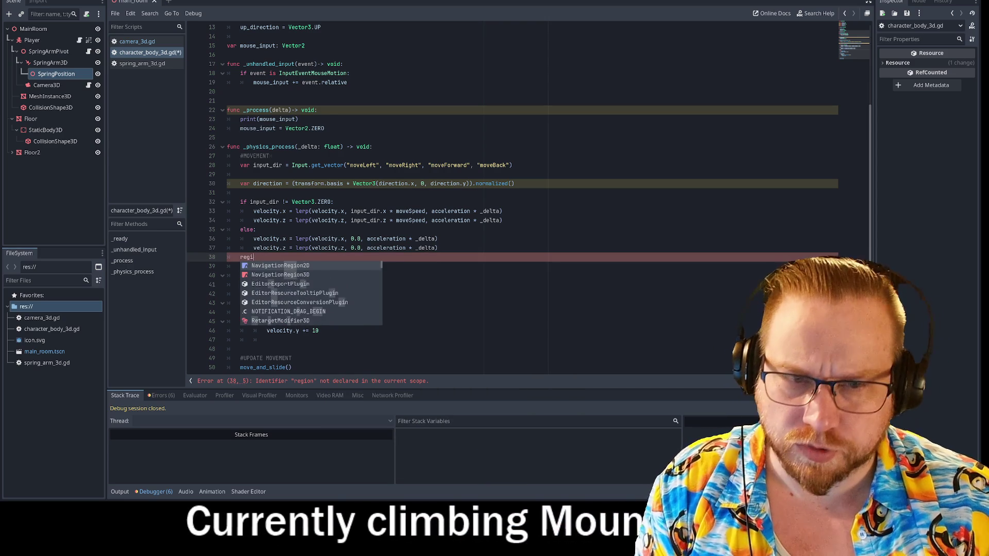
key(BackSpace)
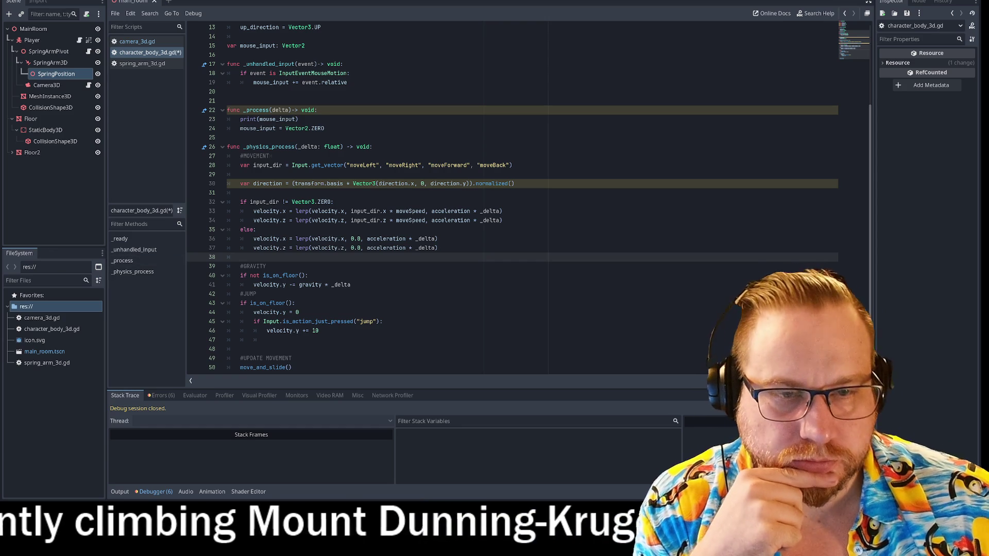
Delete the var direction line 30 along with the leftover blank lines.
double_click(267, 183)
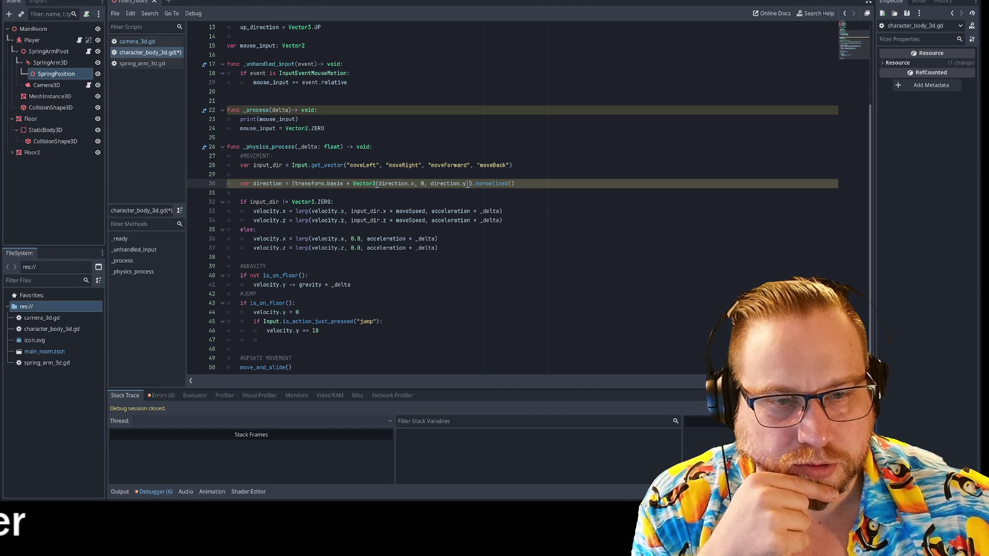
double_click(287, 202)
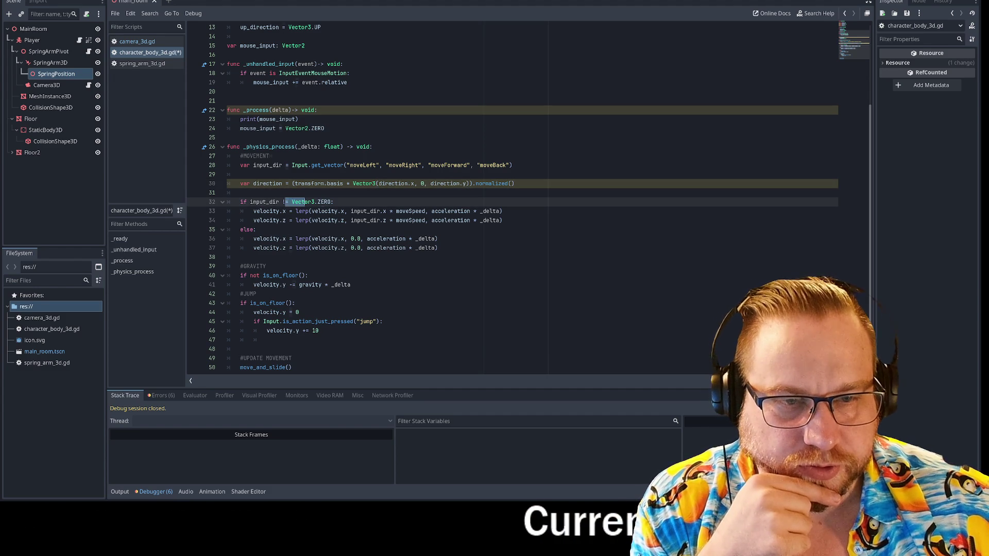
drag(270, 165, 447, 166)
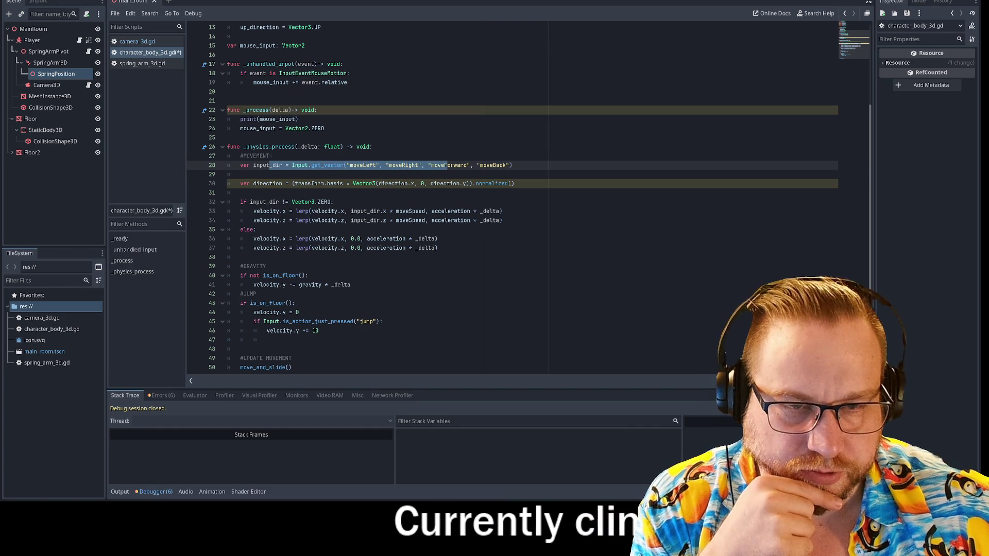
mouse_move(514, 184)
mouse_down()
mouse_move(232, 175)
mouse_move(240, 183)
mouse_up()
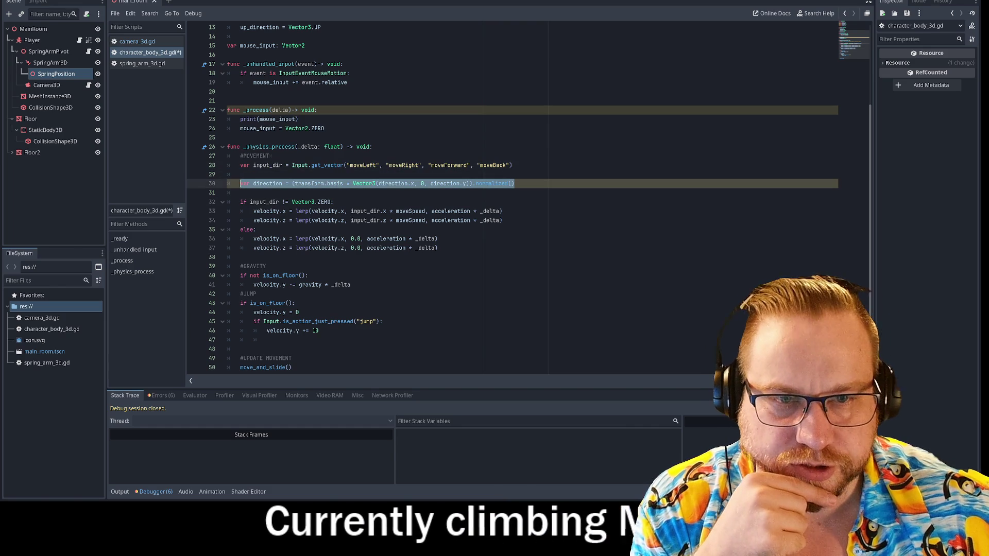
key(BackSpace)
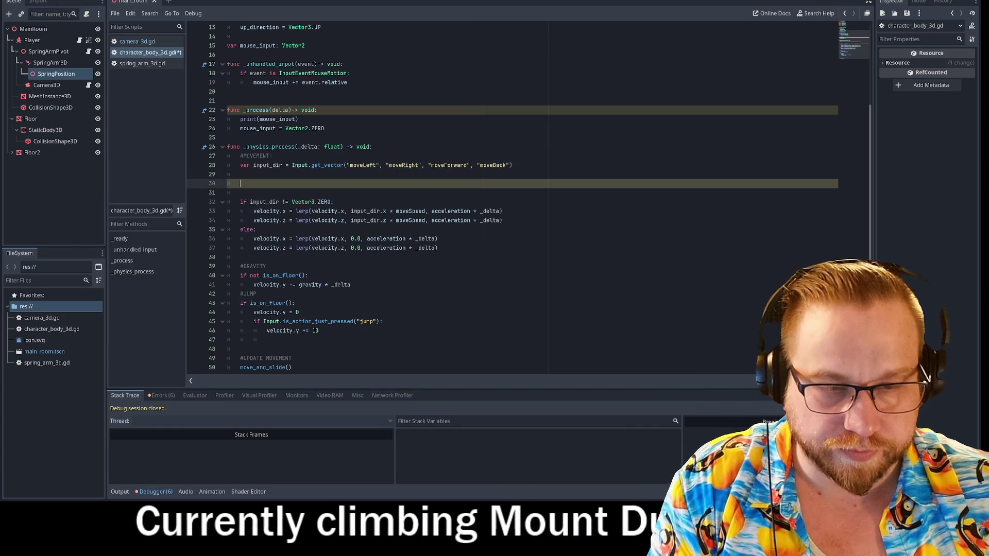
key(BackSpace)
key(BackSpace)
key(BackSpace)
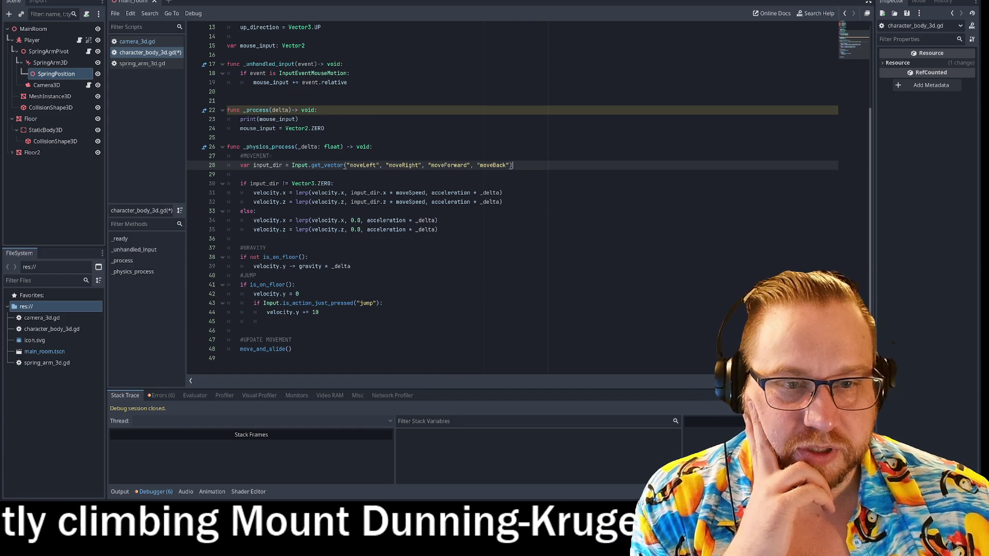
Save and run the project with F5, hitting the line 30 Invalid operands error.
drag(273, 193, 493, 193)
click(503, 202)
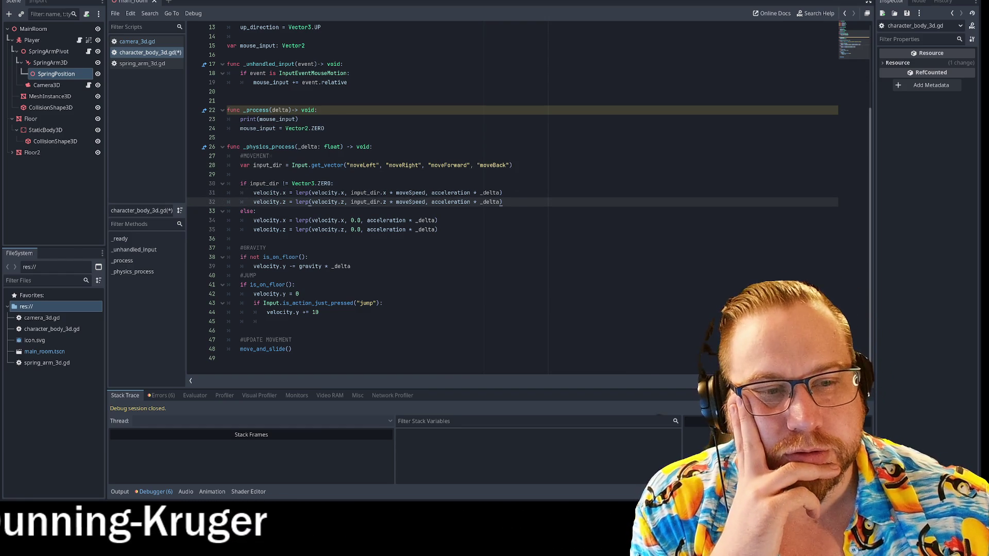
key(F5)
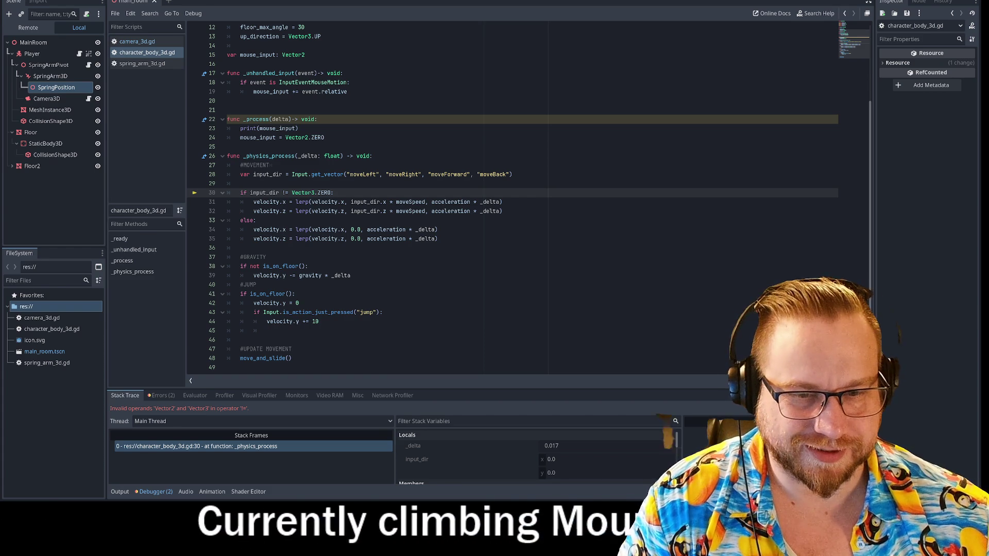
Highlight the failing input_dir comparison on line 30, then quit the editor with Ctrl+Q.
scroll(464, 201, up, 3)
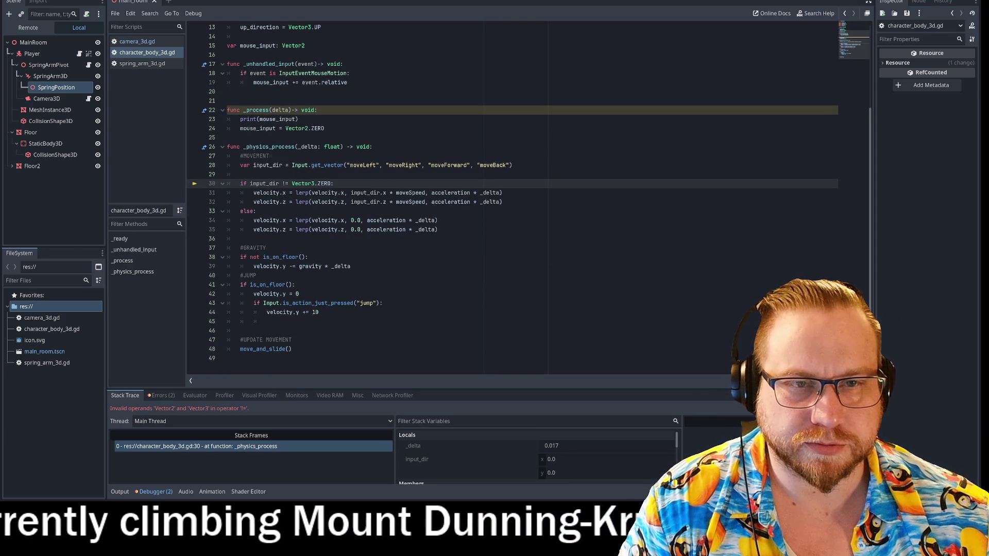
drag(250, 184, 334, 183)
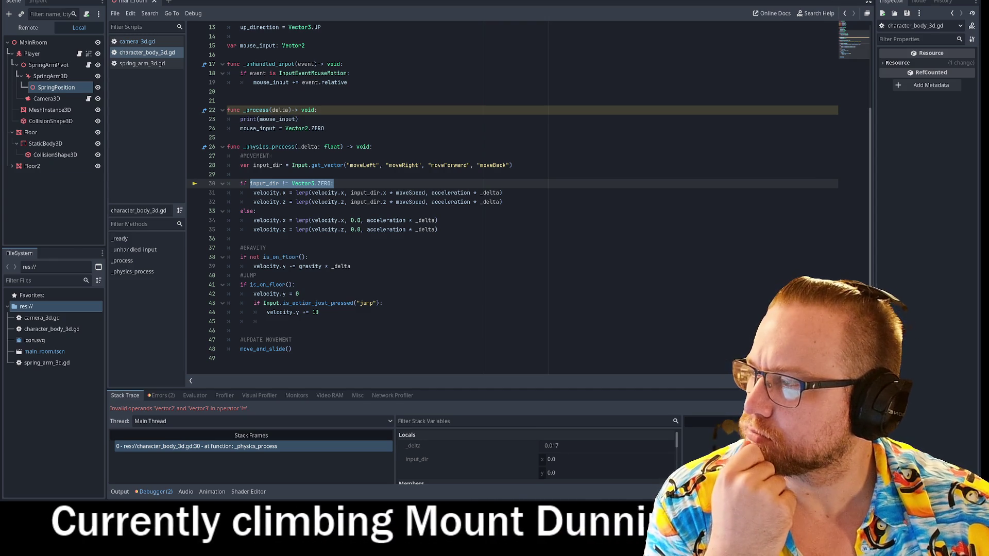
click(335, 193)
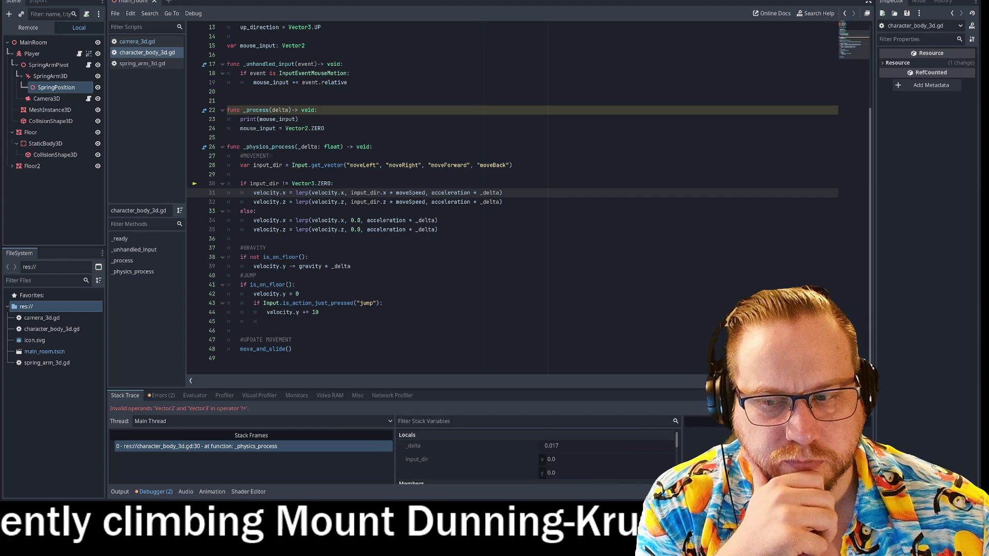
key(ctrl+q)
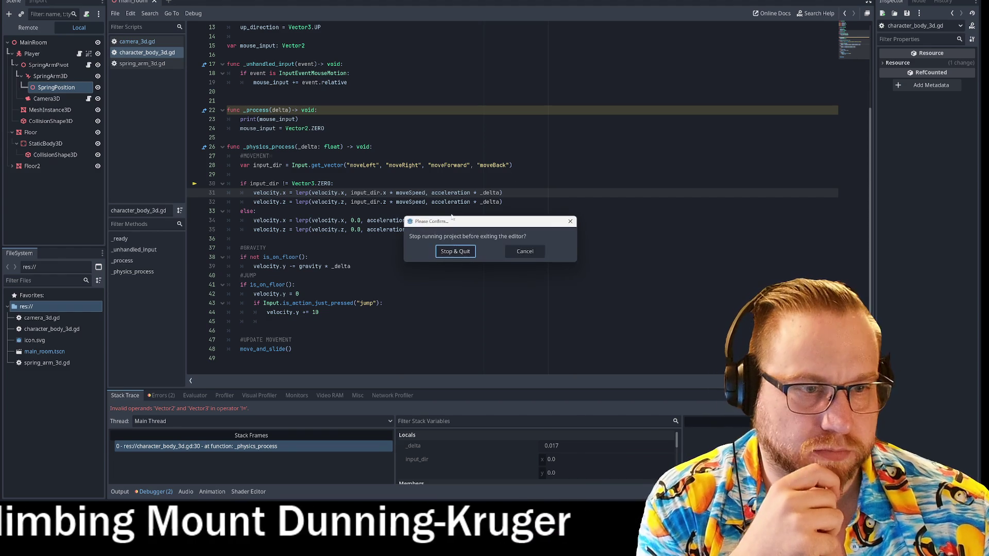
Stop the running project and quit Godot, then launch GameMaker from the Steam library.
click(462, 253)
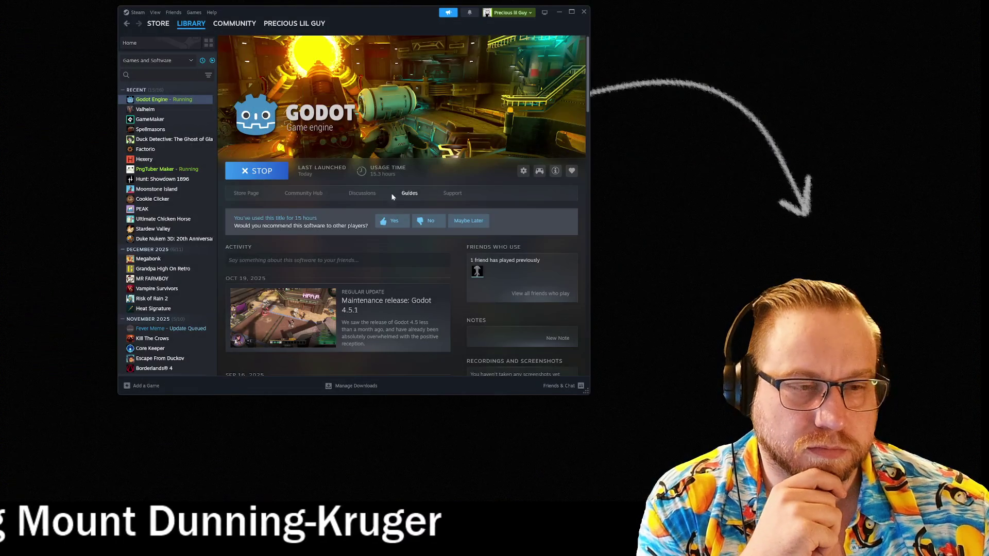
click(147, 120)
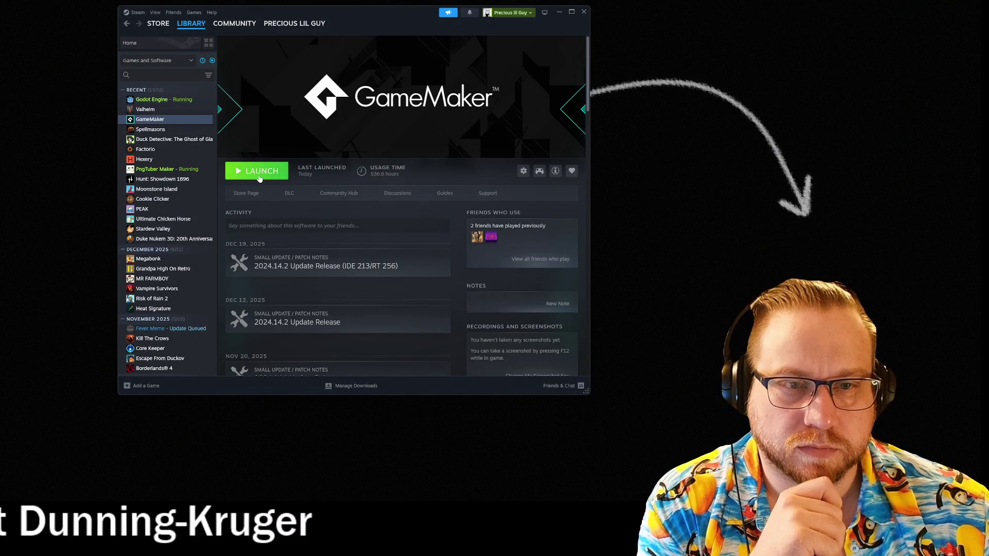
click(286, 175)
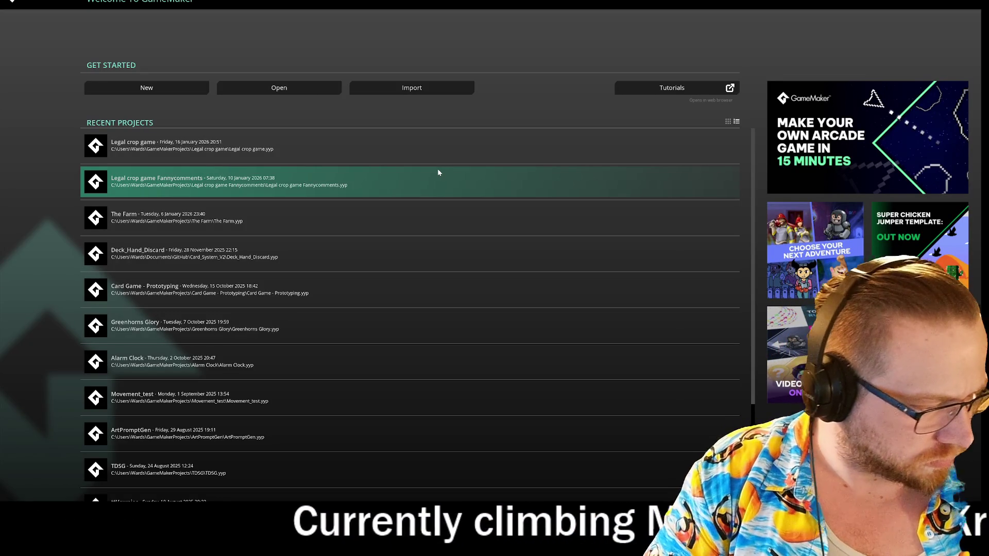
Open the older crop game project and show its Step event code.
click(483, 157)
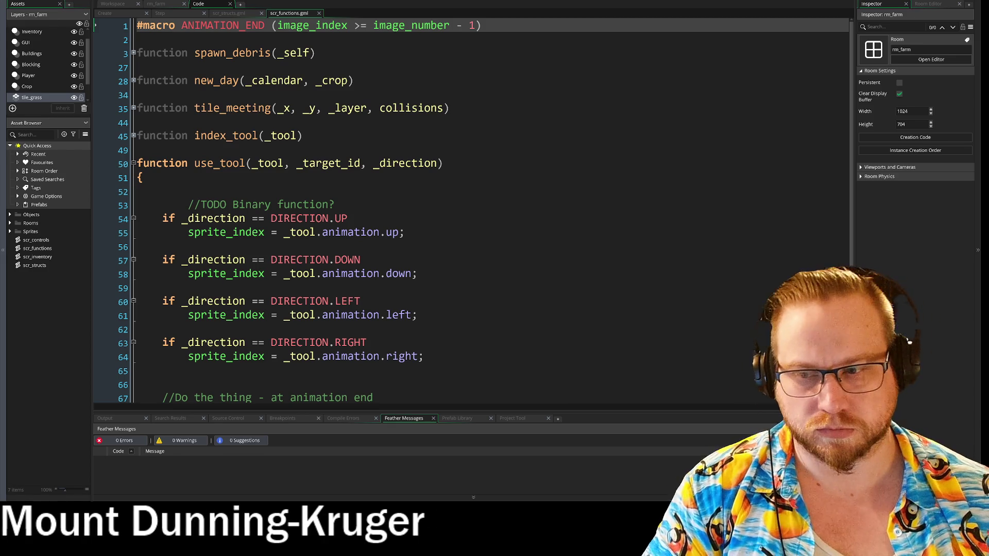
click(166, 16)
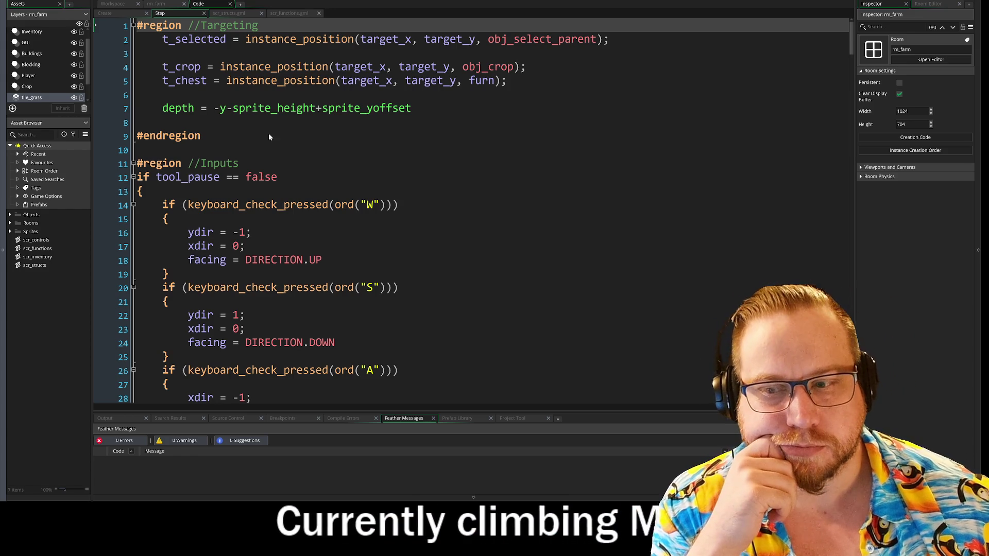
Scroll the Step event past the Direction region to the soil crop-planting logic with PLOT.DRY.
scroll(143, 110, down, 1)
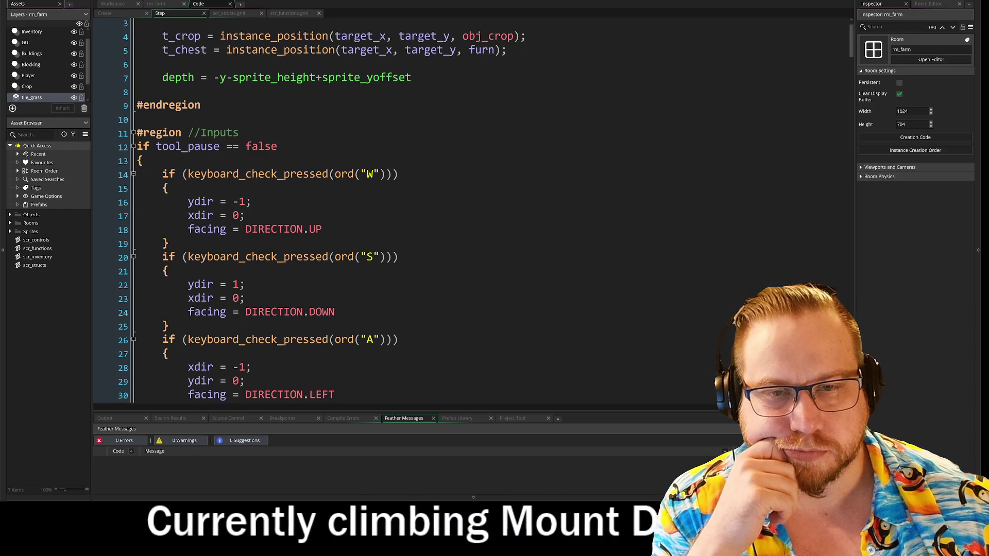
scroll(464, 206, down, 1)
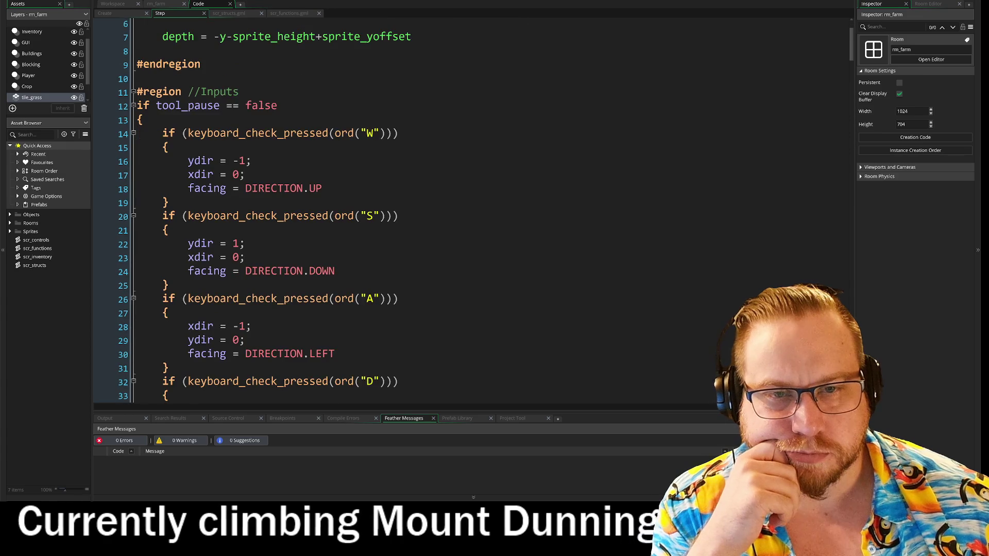
scroll(463, 206, down, 5)
scroll(464, 206, down, 6)
click(246, 122)
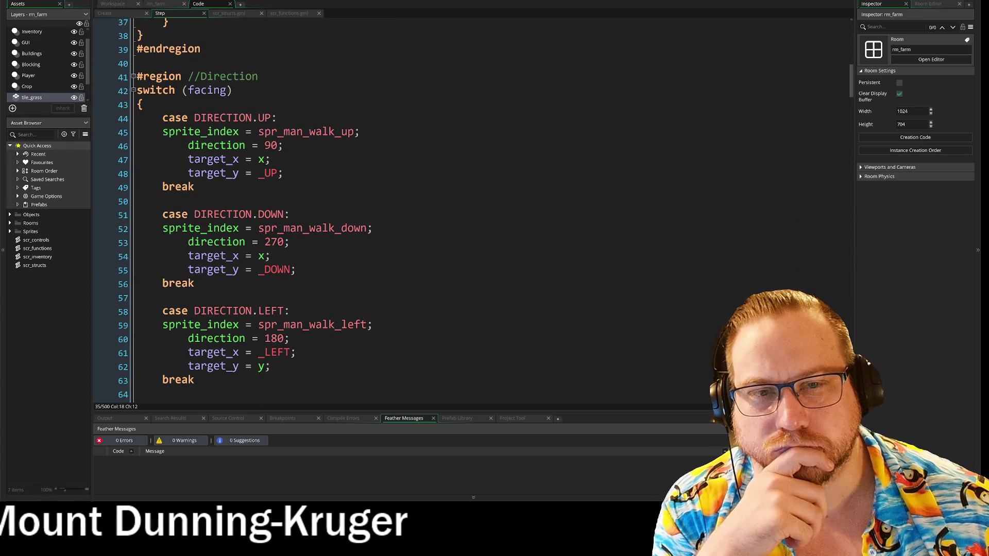
scroll(464, 206, down, 5)
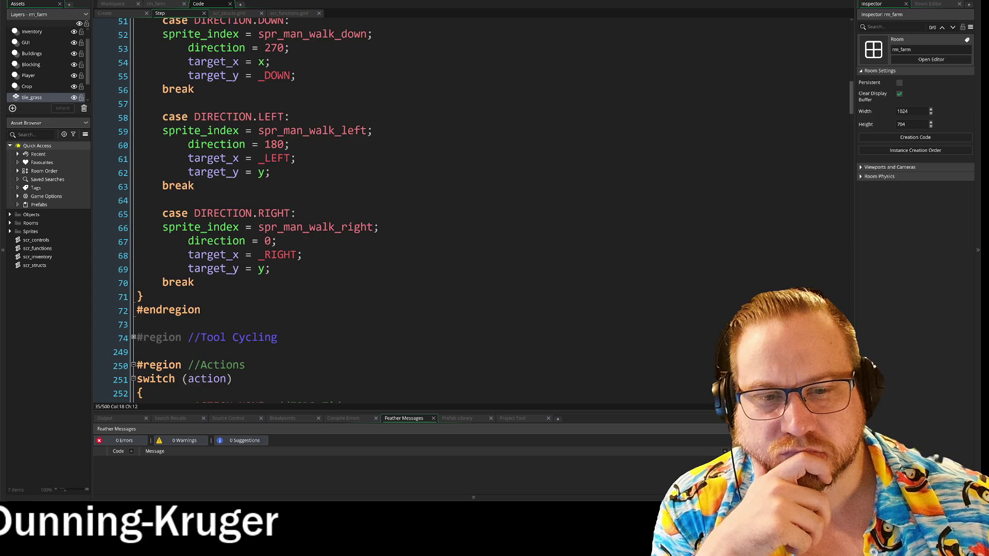
scroll(464, 206, down, 8)
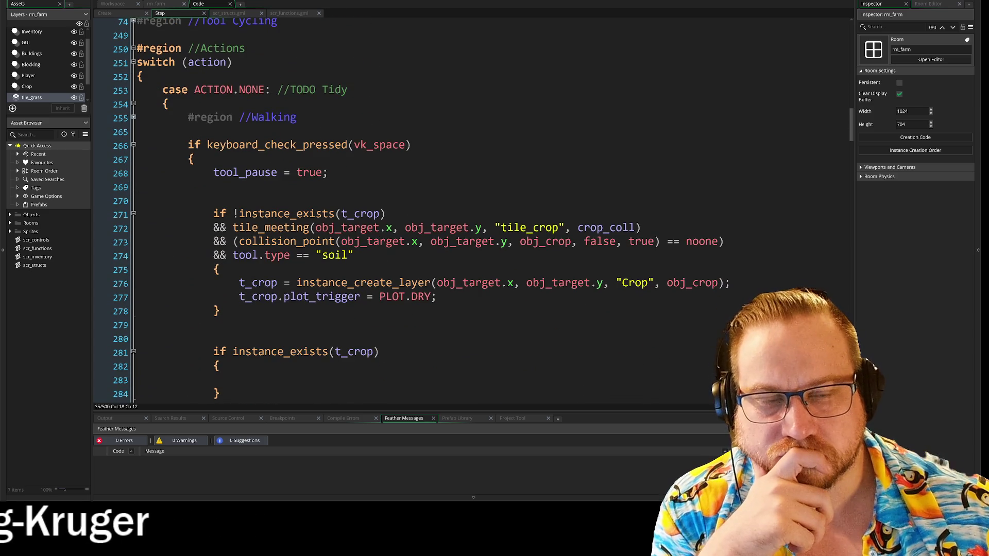
scroll(417, 209, down, 5)
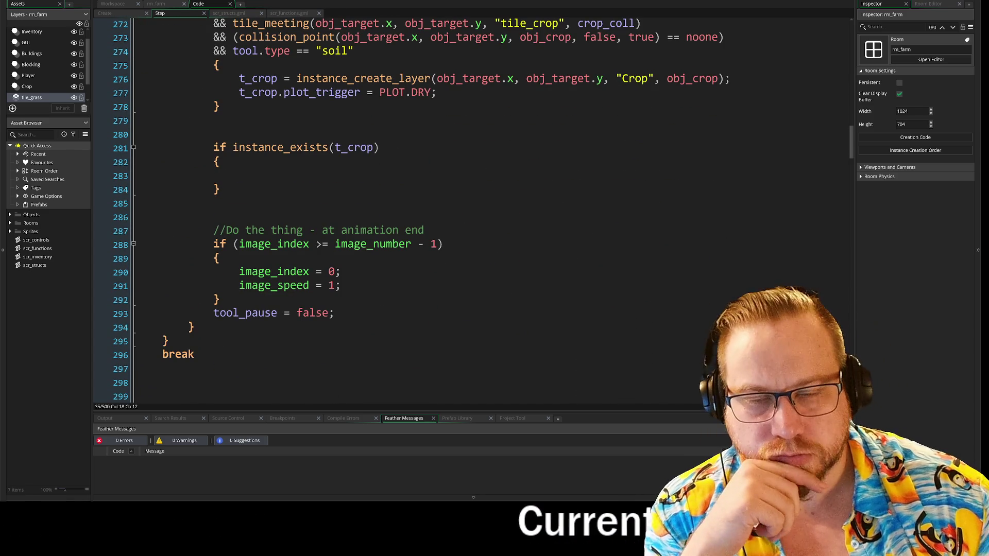
scroll(547, 123, up, 2)
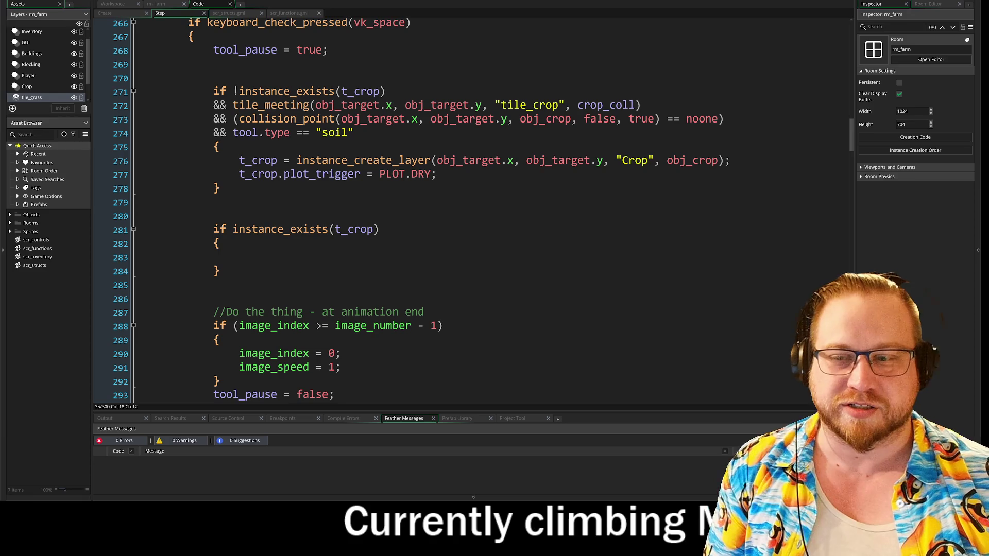
Scroll up to the ACTION.NONE case's Walking region with the space-key crop-planting check.
scroll(463, 206, up, 2)
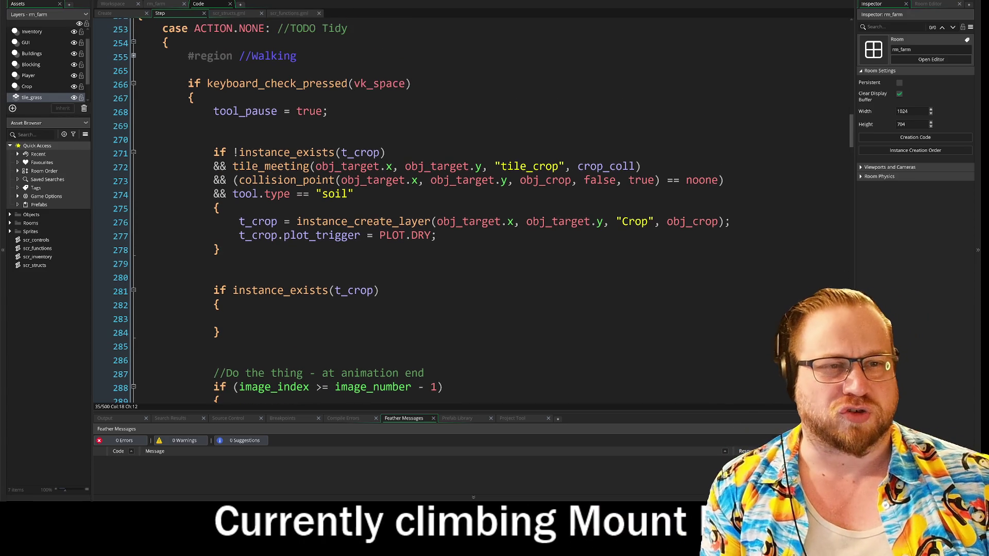
click(545, 221)
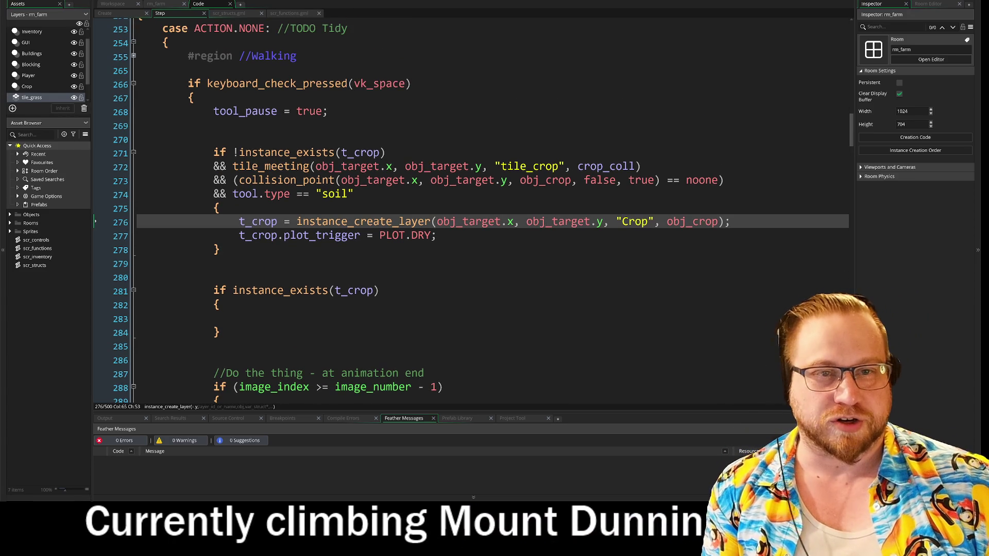
scroll(464, 206, up, 3)
scroll(463, 206, up, 2)
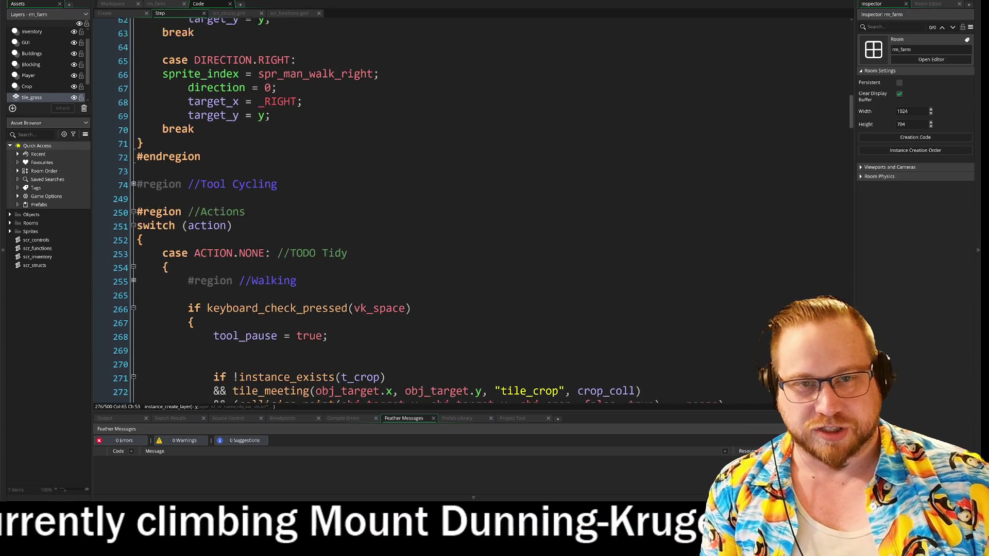
scroll(464, 206, down, 3)
click(349, 140)
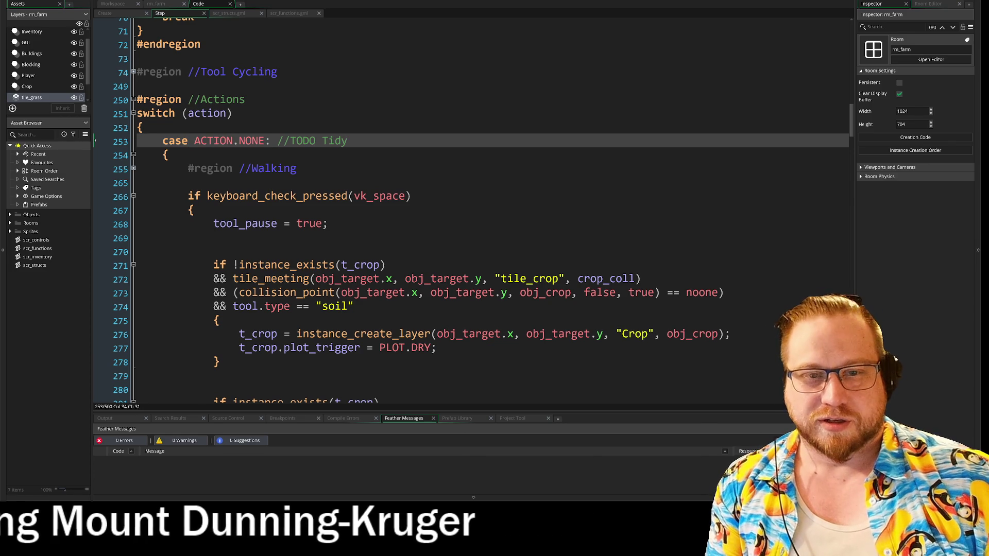
scroll(464, 206, down, 4)
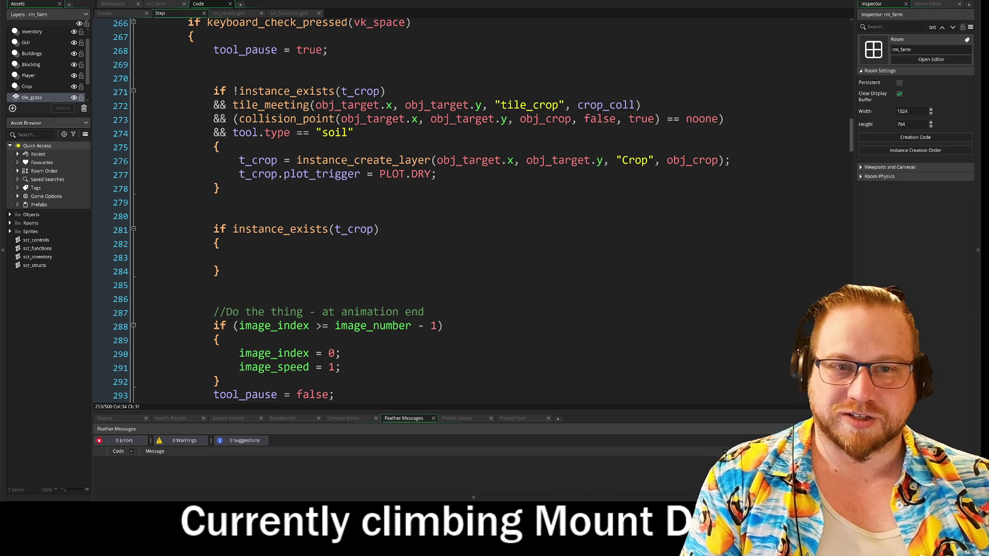
scroll(137, 169, up, 5)
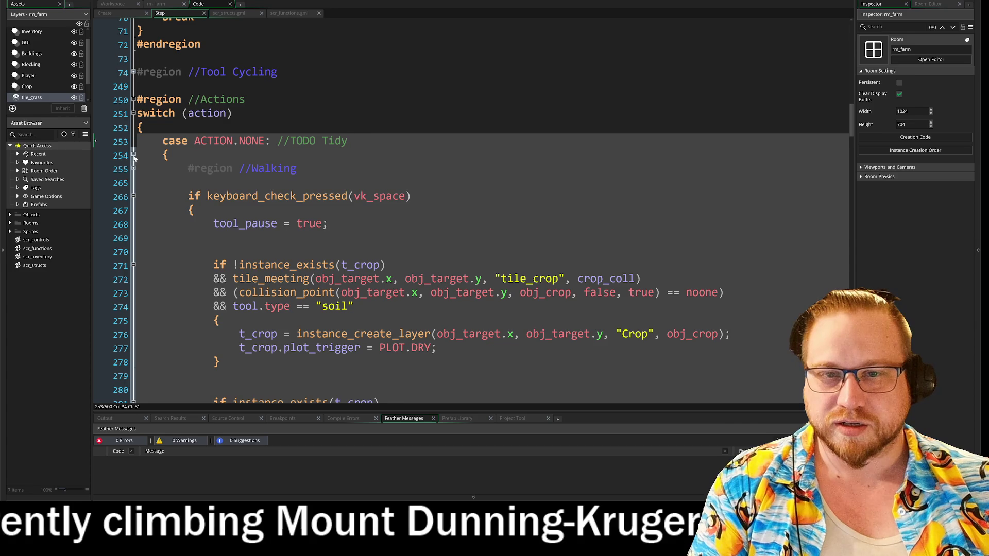
click(134, 155)
Collapse the ACTION.PICKUP, ACTION.WALK and ACTION.RUN case blocks.
scroll(134, 157, down, 2)
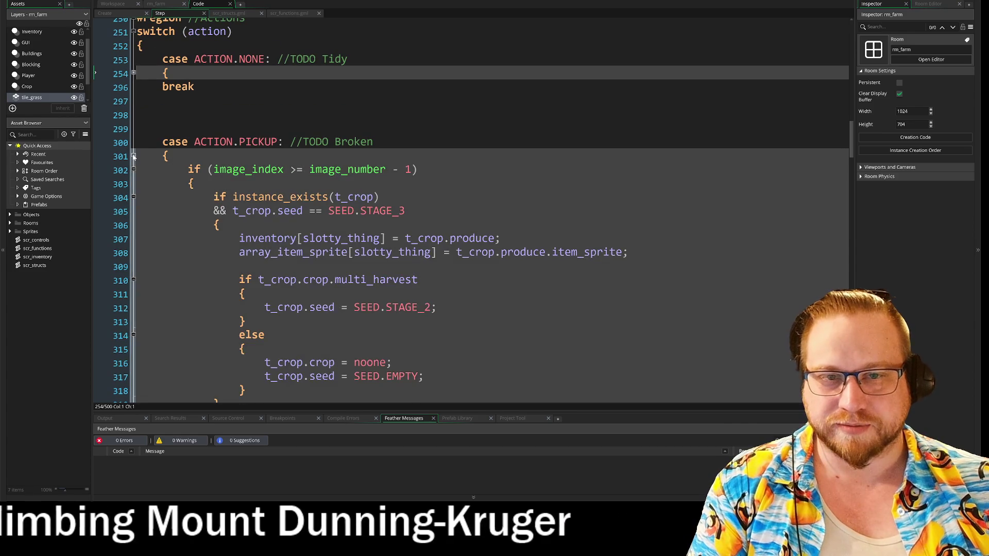
click(133, 156)
scroll(134, 165, down, 2)
click(134, 141)
scroll(135, 118, down, 2)
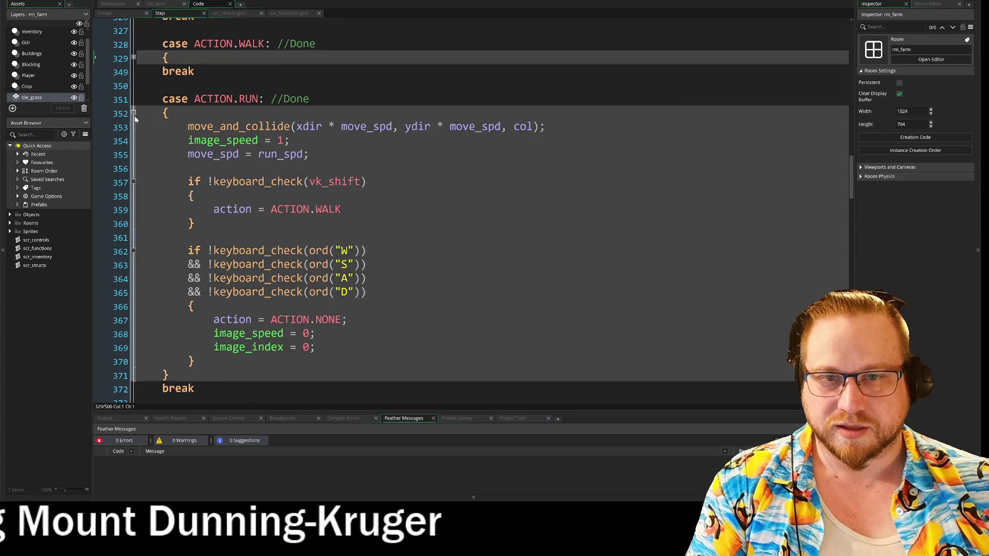
click(133, 112)
scroll(134, 119, down, 1)
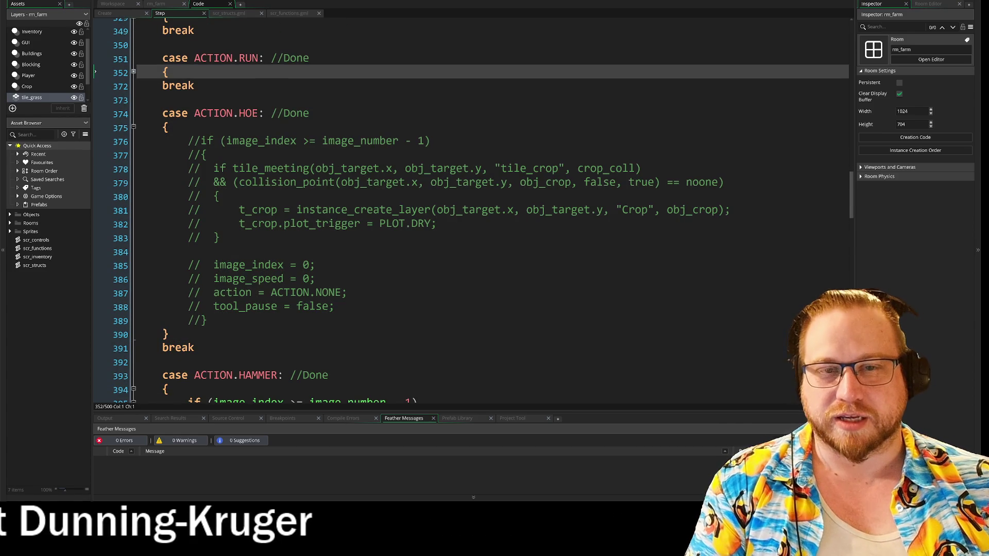
Look over the commented-out HOE code, then collapse the HOE, HAMMER and AXE cases.
drag(137, 113, 348, 292)
click(347, 293)
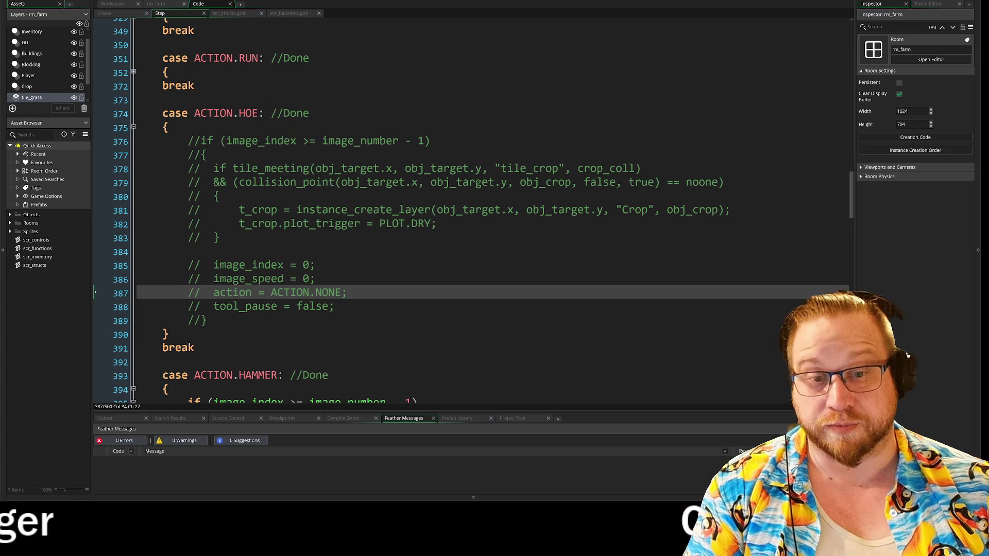
mouse_move(188, 141)
mouse_down()
mouse_move(724, 182)
mouse_move(333, 306)
mouse_up()
click(334, 307)
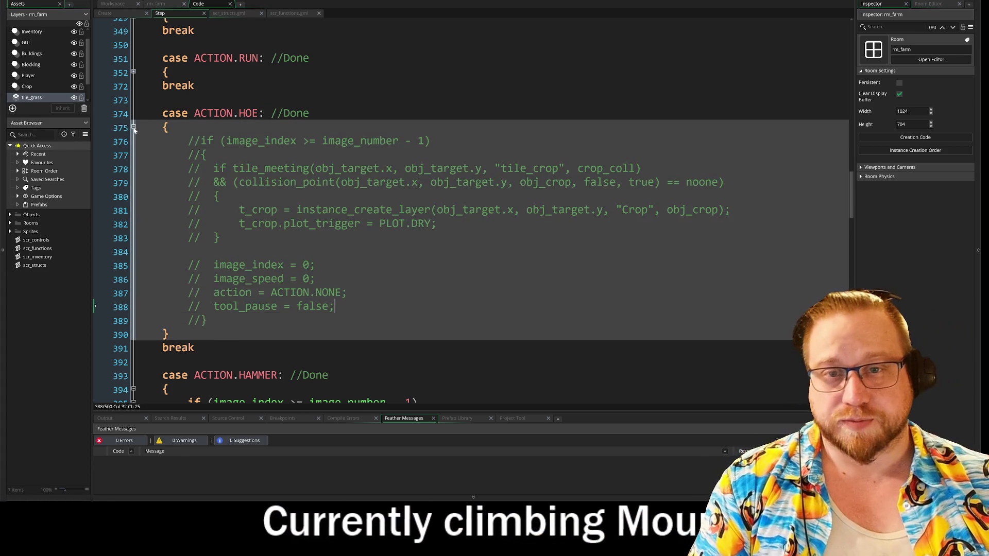
click(133, 127)
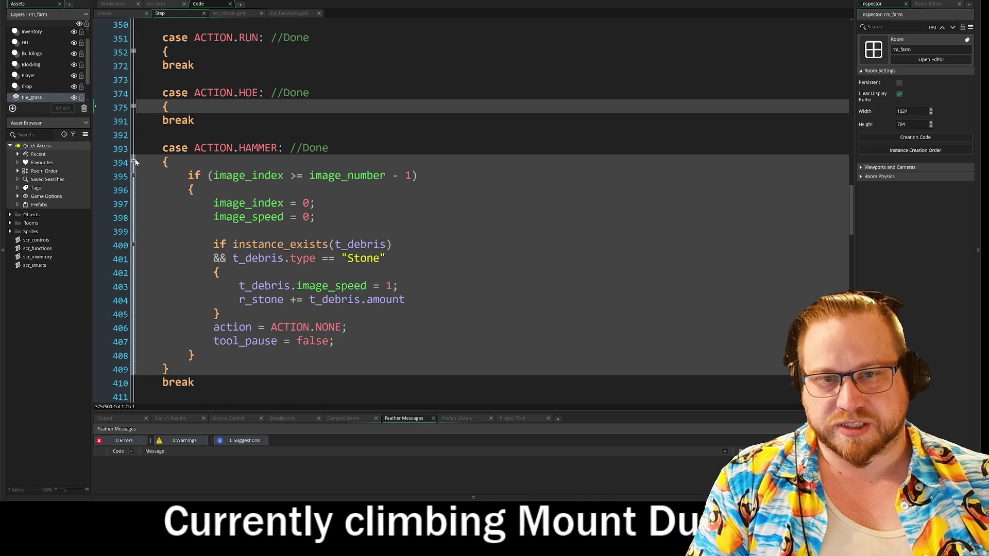
click(134, 162)
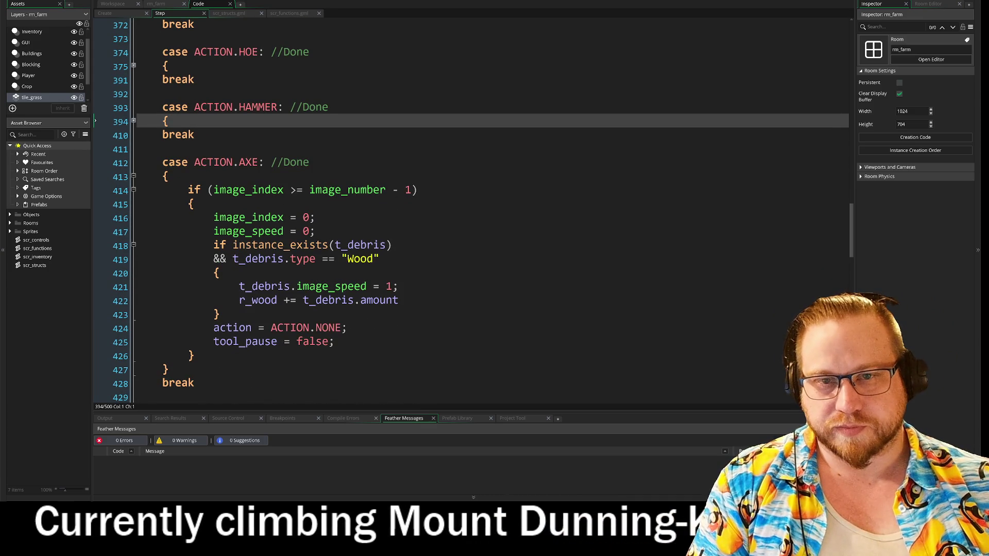
click(134, 177)
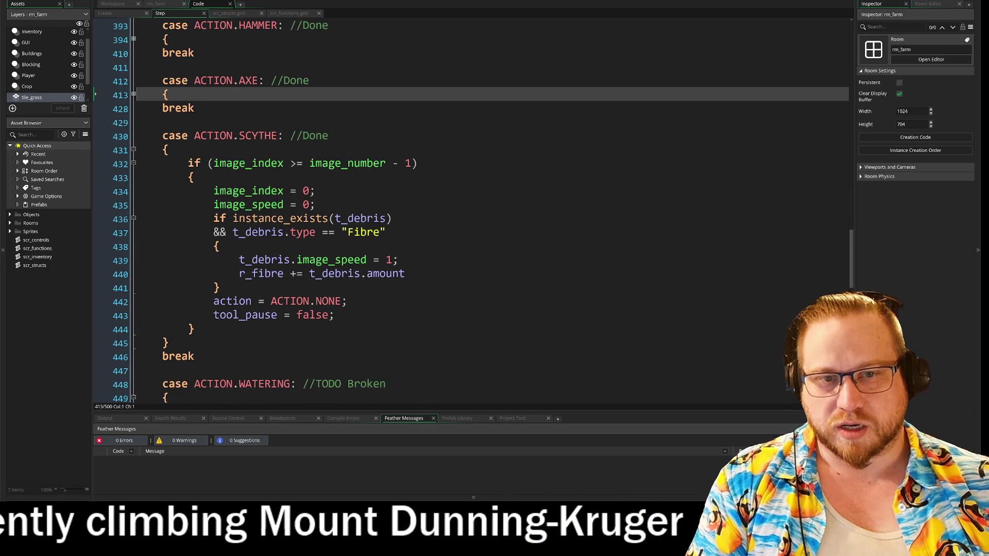
Re-expand the ACTION.AXE case and review its animation-end reset to ACTION.NONE and tool_pause.
click(188, 163)
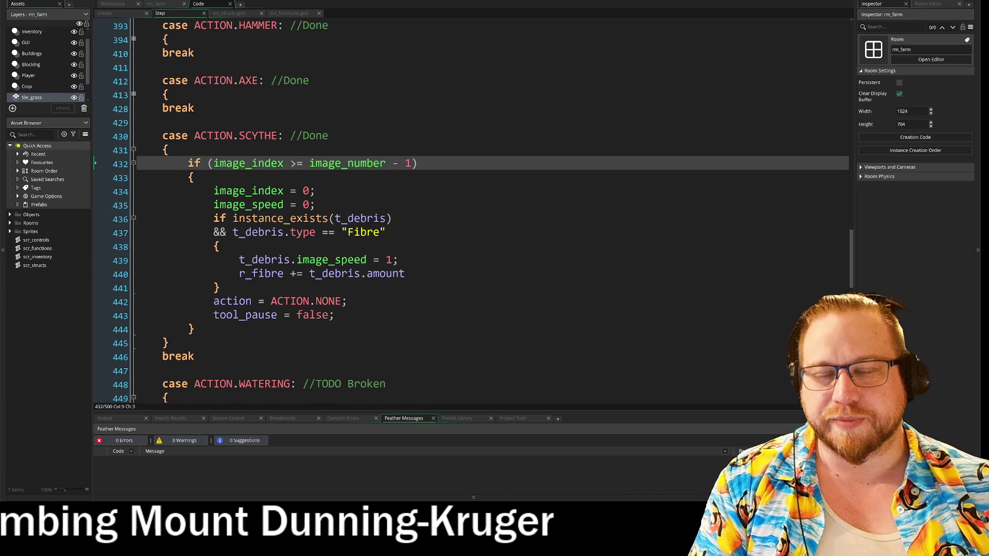
click(133, 95)
scroll(133, 97, down, 6)
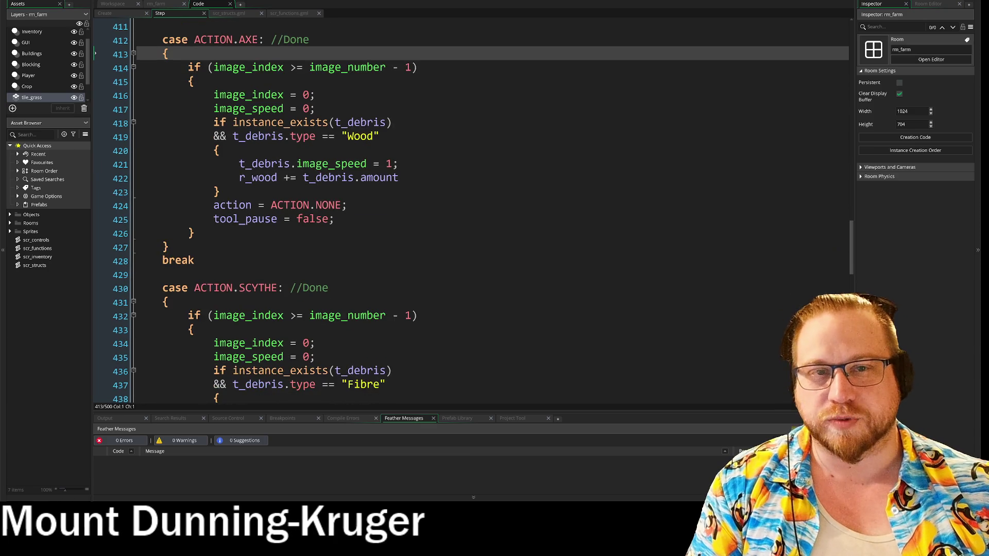
scroll(133, 97, down, 2)
scroll(133, 97, up, 2)
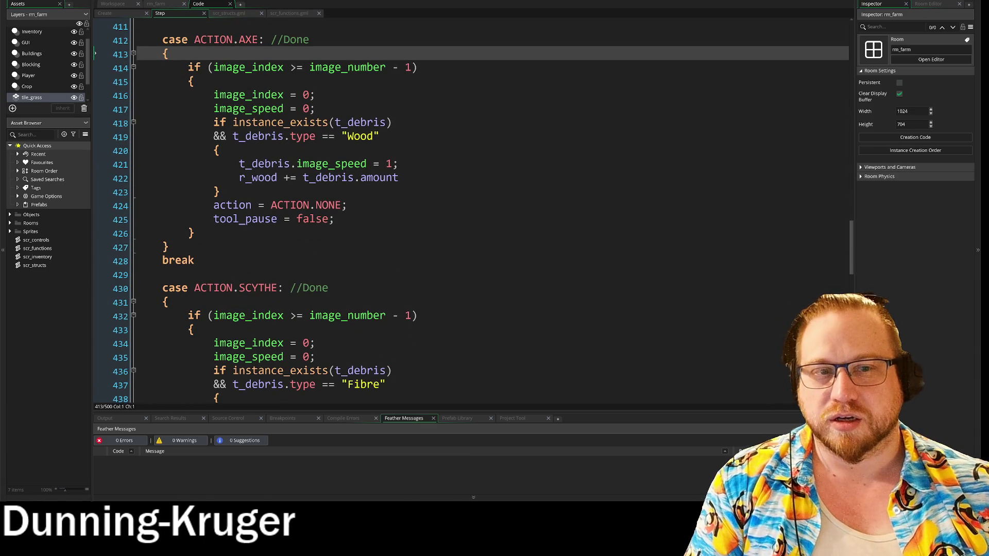
drag(214, 95, 335, 219)
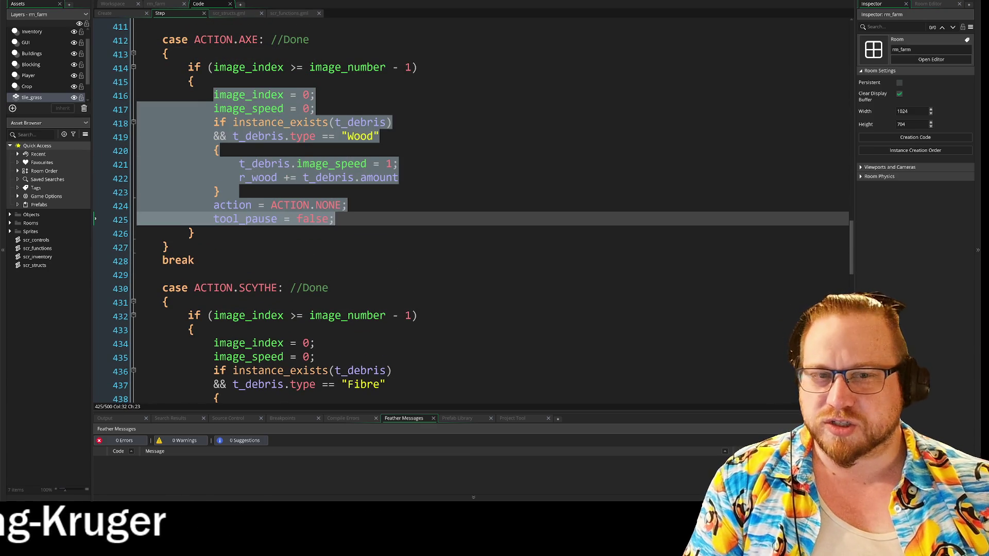
click(335, 220)
drag(220, 205, 349, 205)
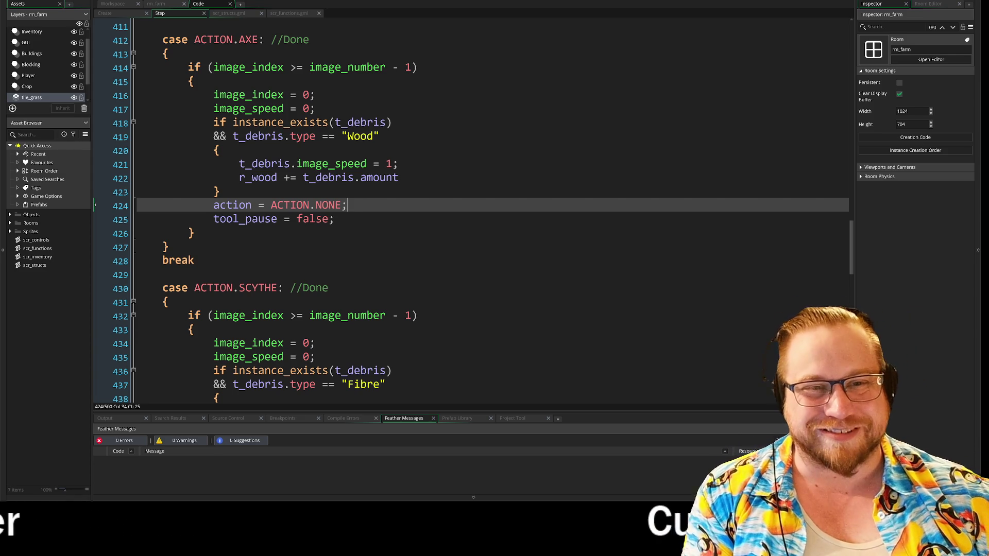
click(334, 219)
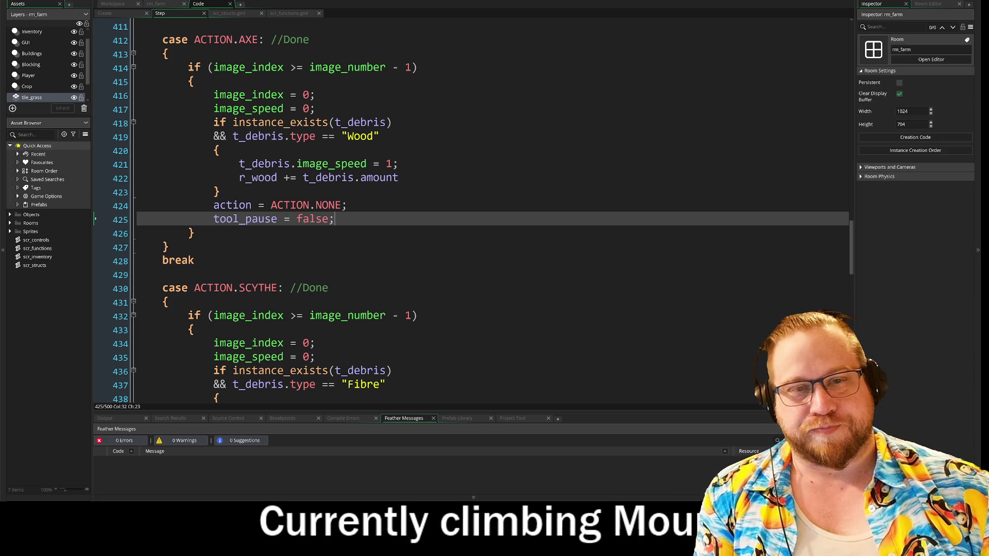
mouse_move(188, 67)
mouse_down()
mouse_move(217, 201)
mouse_move(335, 219)
mouse_up()
Review the AXE case's debris type check and its r_wood increase line.
scroll(471, 211, down, 2)
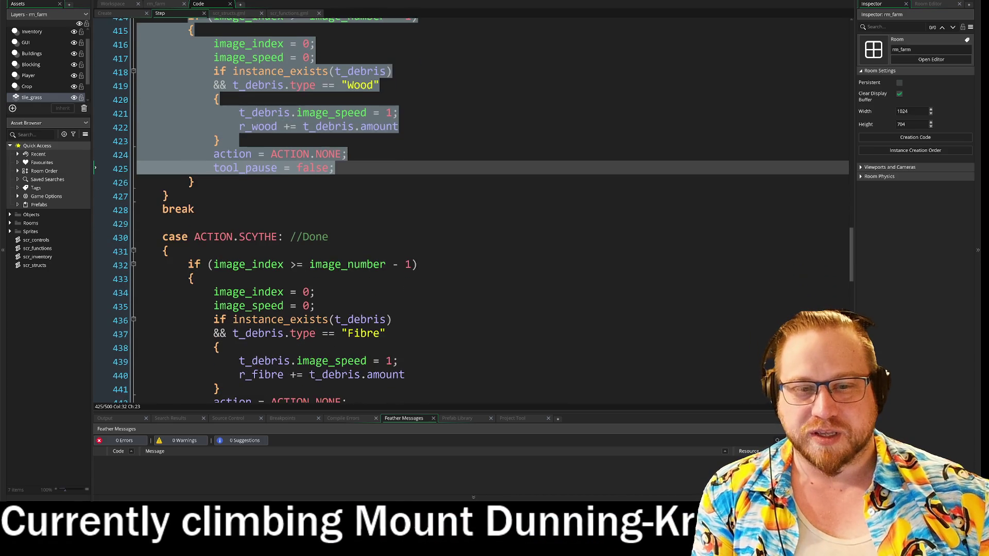
scroll(472, 211, up, 2)
click(400, 187)
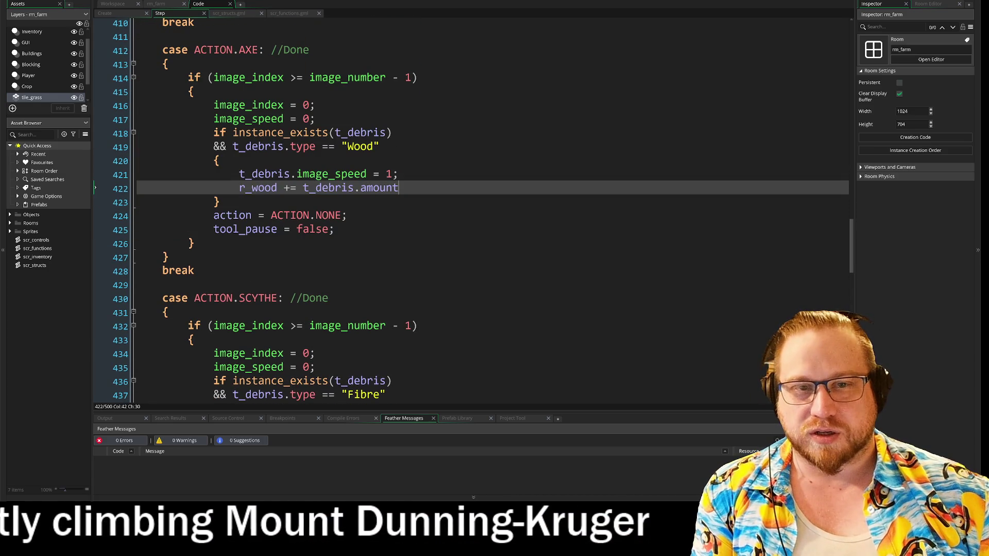
drag(233, 146, 322, 147)
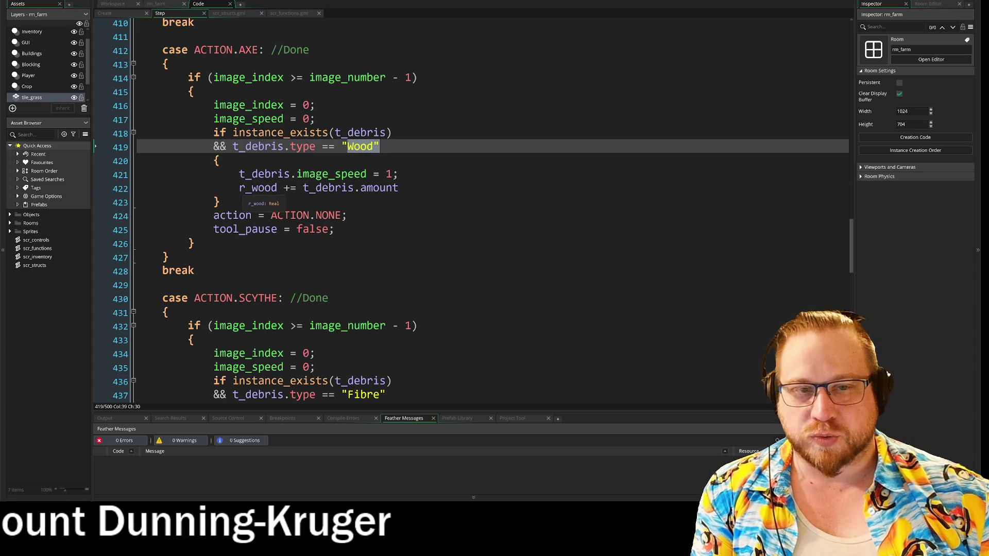
drag(239, 188, 354, 188)
Inspect the SCYTHE case's "Fibre" debris type check and its r_fibre increase line.
scroll(471, 209, down, 5)
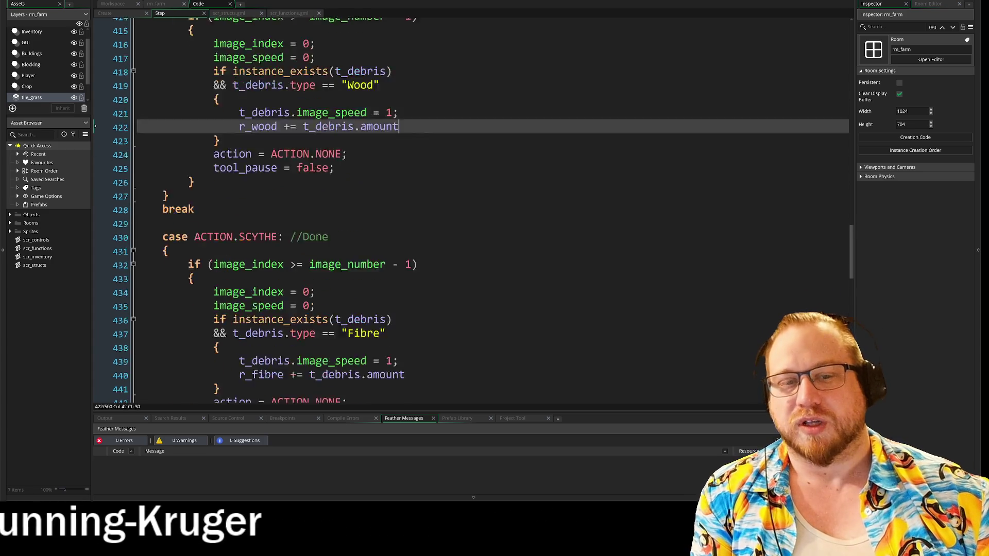
drag(342, 212, 392, 214)
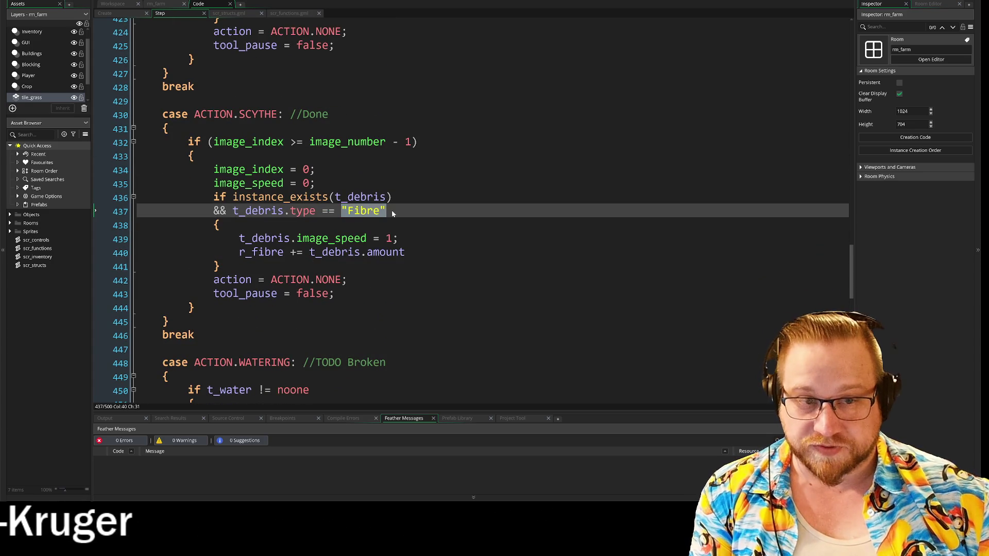
click(239, 253)
key(Right)
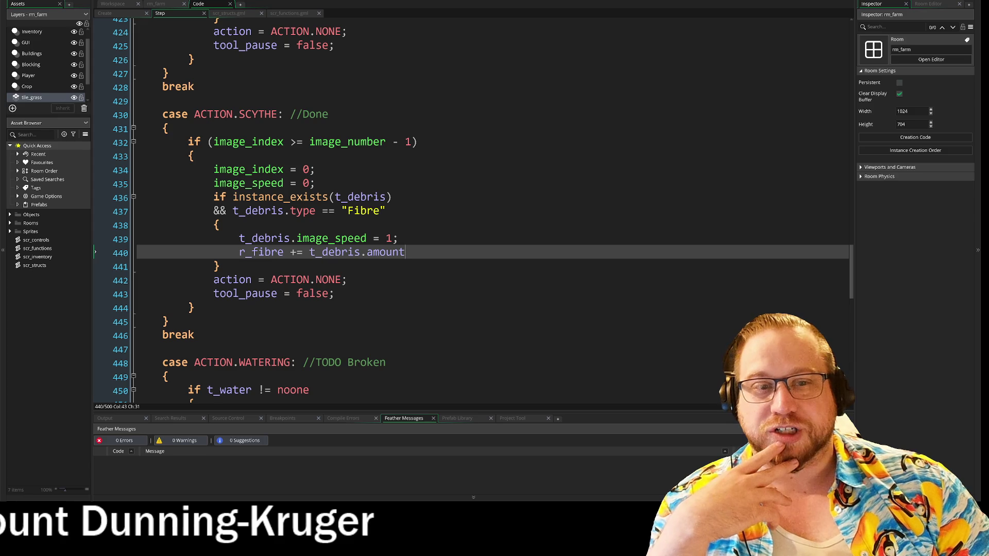
drag(342, 211, 385, 213)
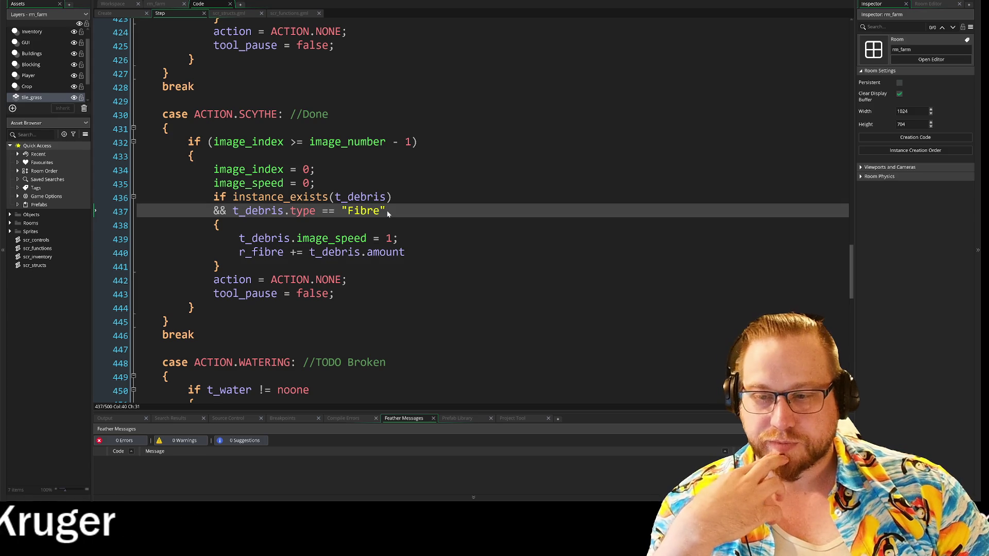
click(228, 14)
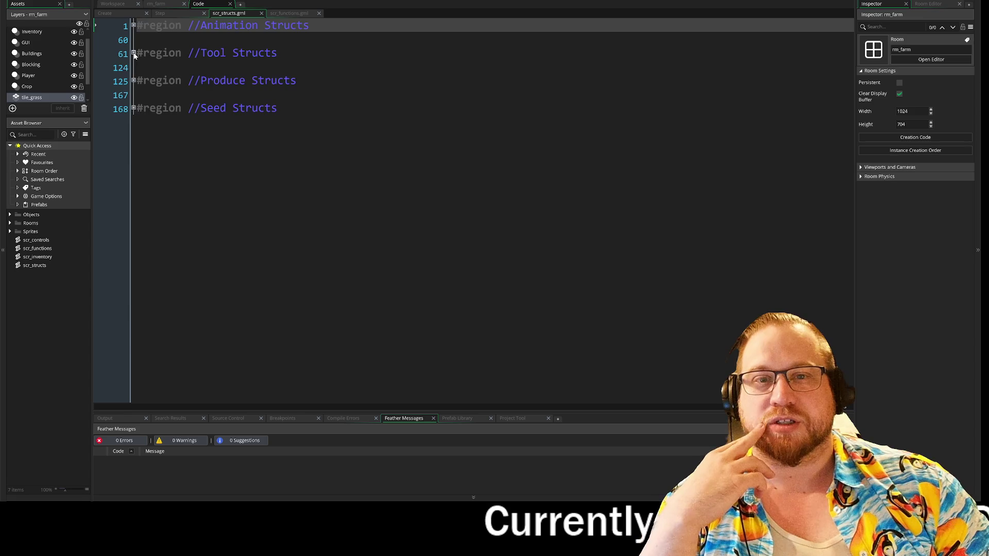
Expand Tool Structs and unfold struct_axe and struct_hammer, highlighting their "wood" and "stone" types.
click(133, 53)
click(133, 136)
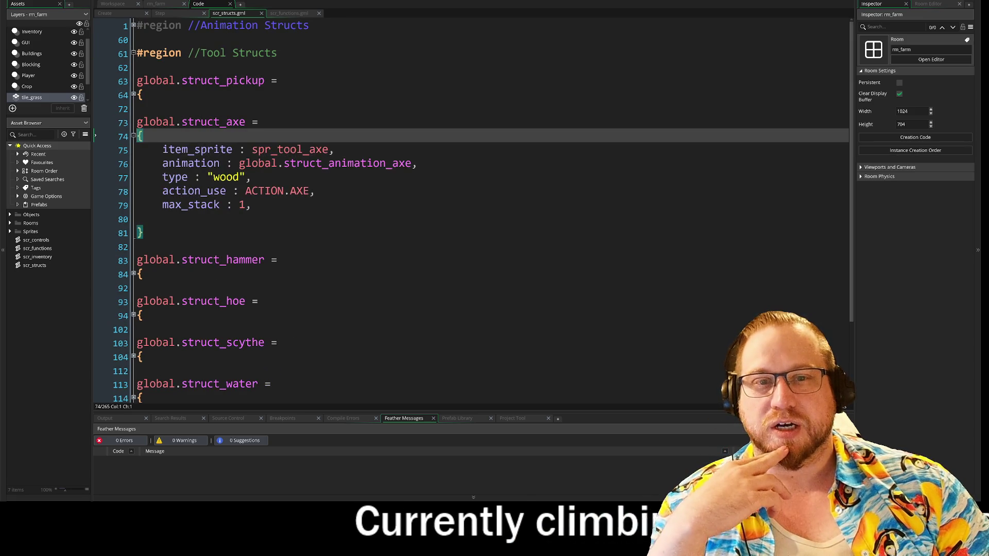
drag(162, 176, 251, 176)
click(134, 275)
scroll(133, 275, down, 2)
drag(163, 264, 258, 264)
Unfold struct_scythe and highlight its "fibre" type entry.
scroll(258, 264, down, 2)
click(134, 320)
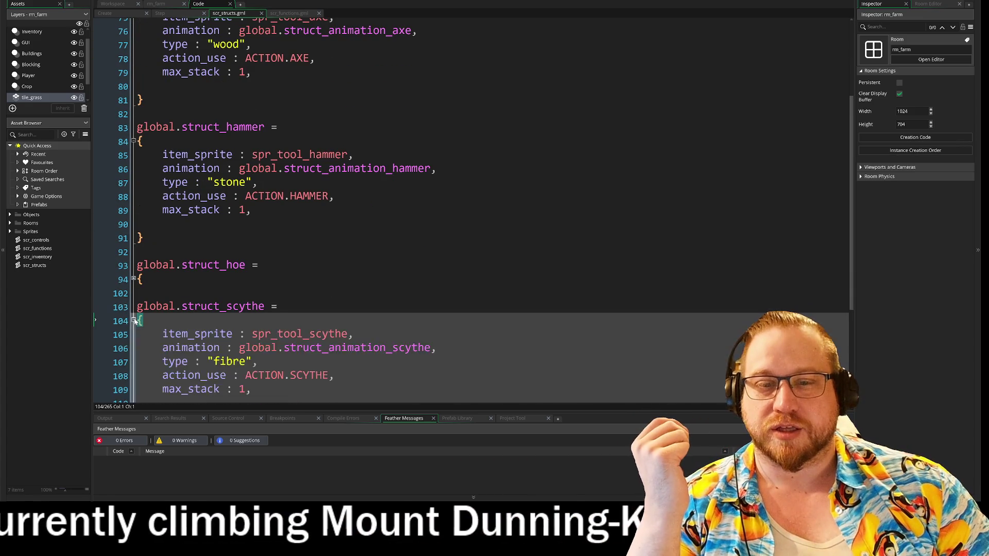
scroll(135, 320, down, 2)
click(257, 290)
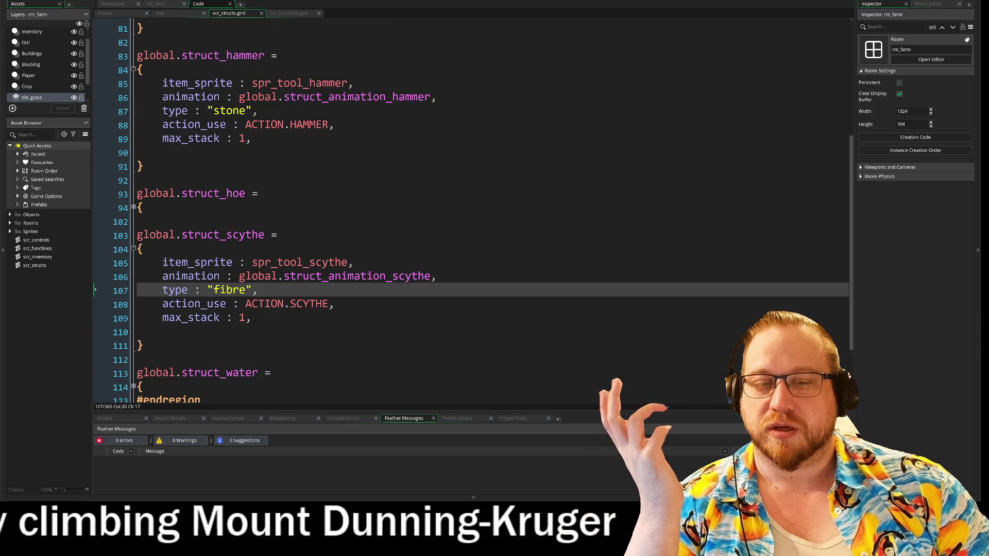
drag(162, 290, 257, 290)
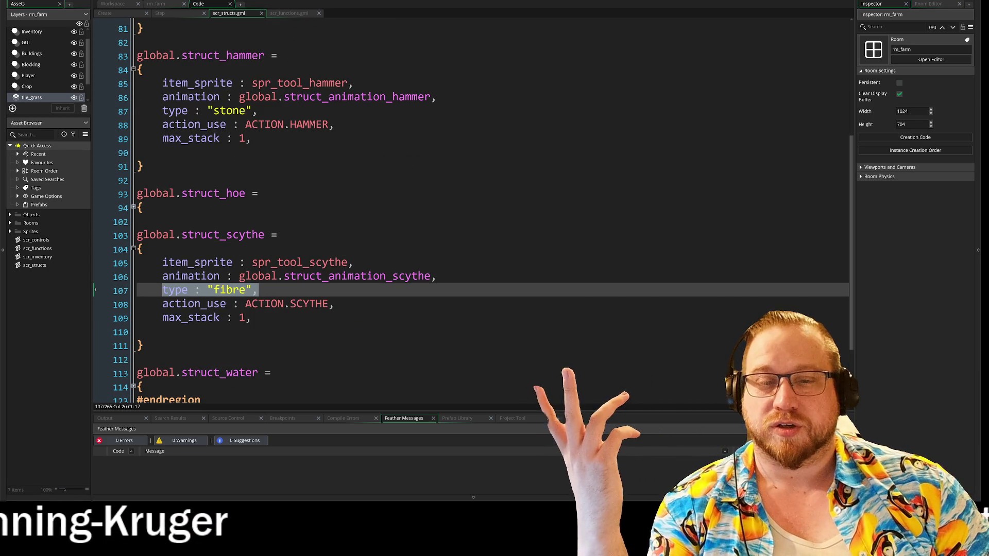
scroll(463, 206, up, 2)
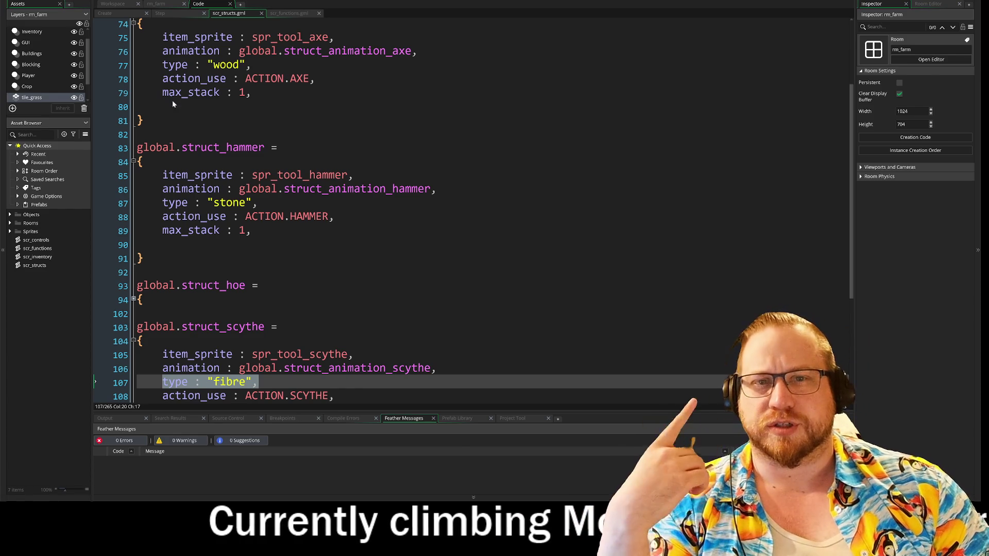
scroll(464, 206, up, 2)
scroll(133, 138, up, 1)
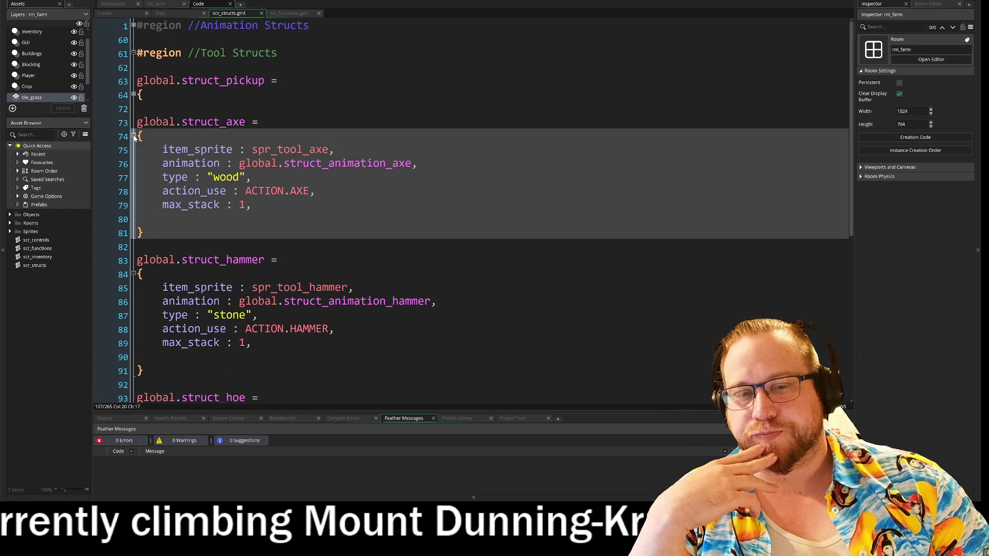
Fold struct_axe, struct_hammer and struct_scythe, and briefly unfold struct_hoe to check its soil type.
click(133, 136)
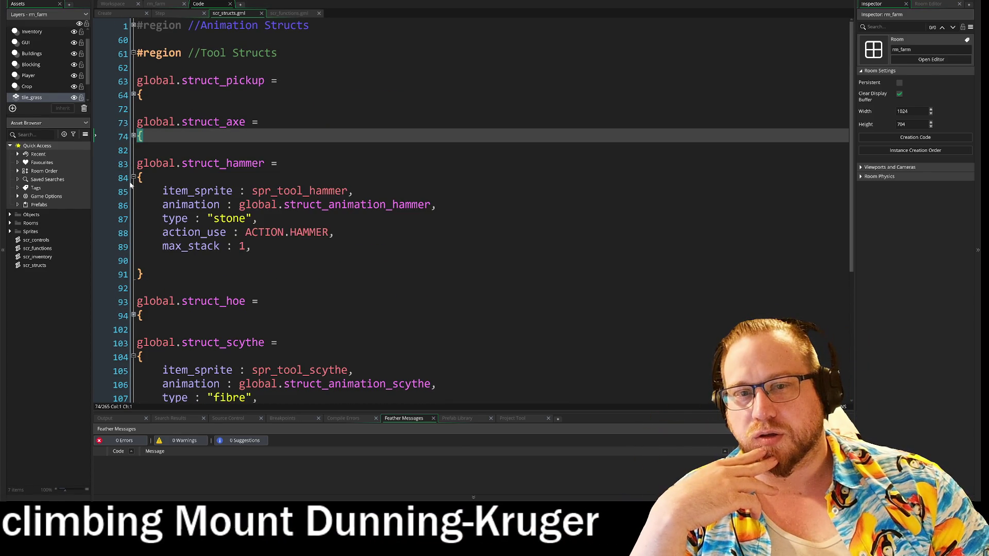
click(134, 178)
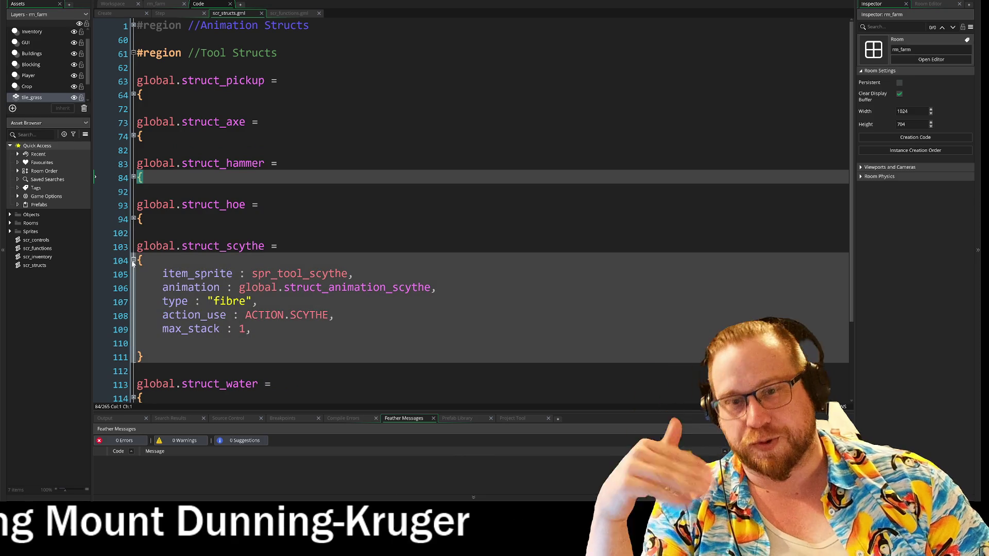
click(133, 260)
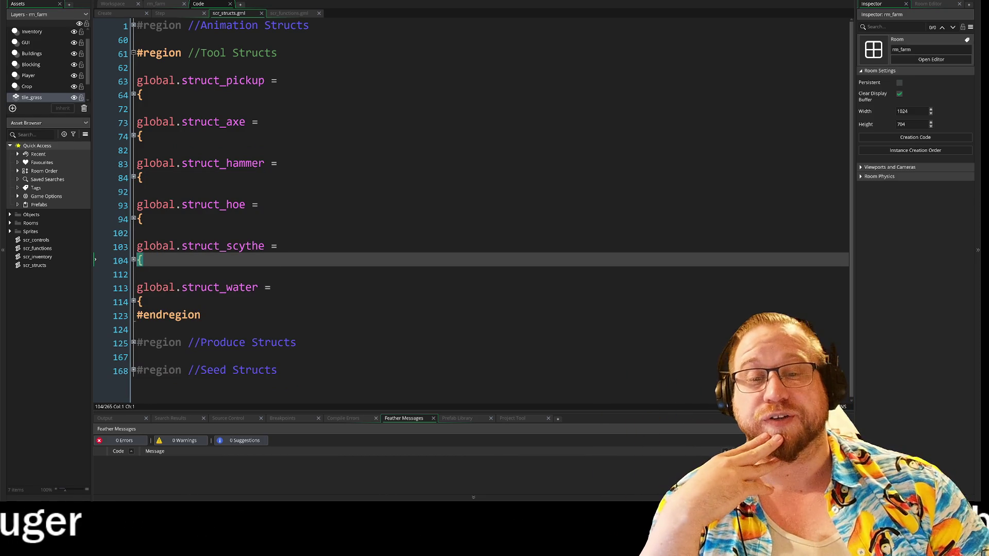
click(134, 219)
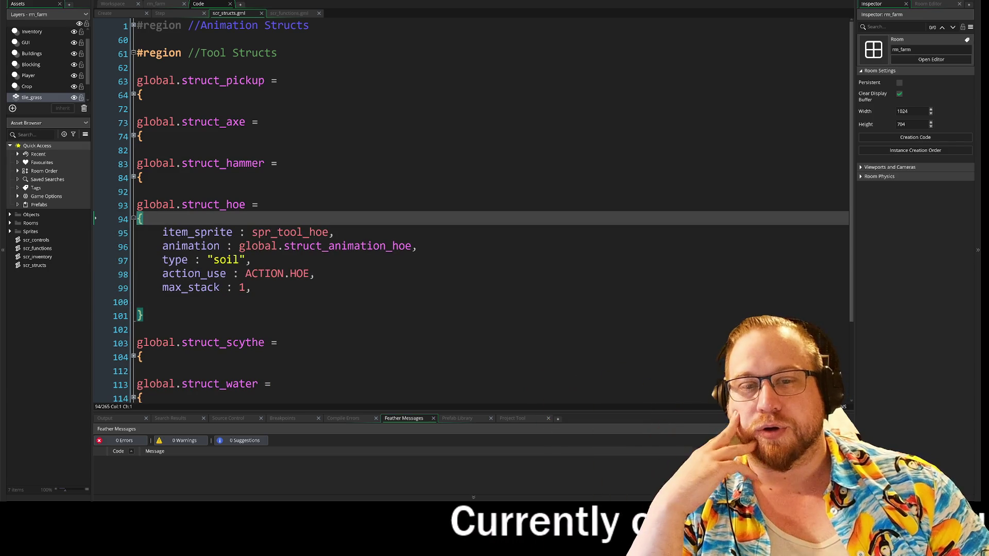
click(209, 260)
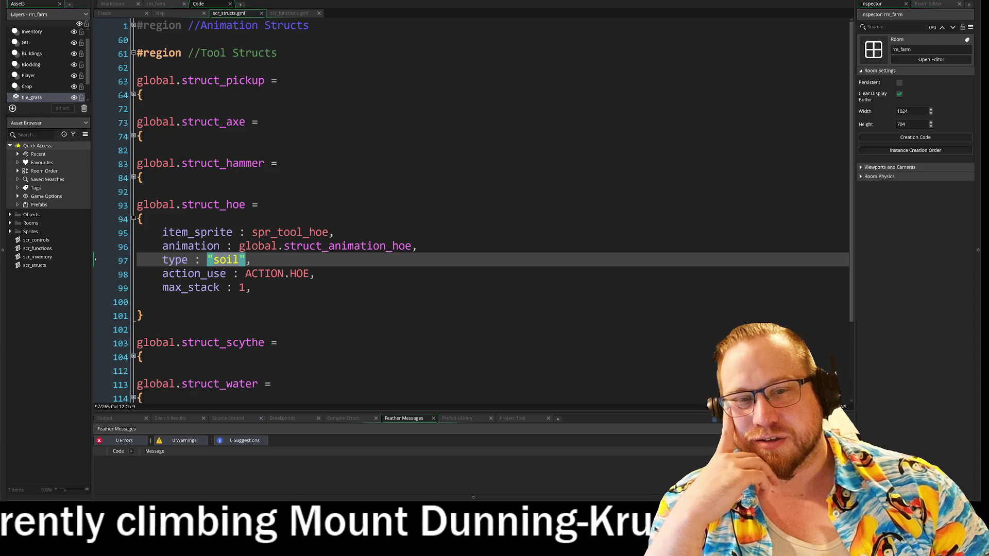
click(134, 219)
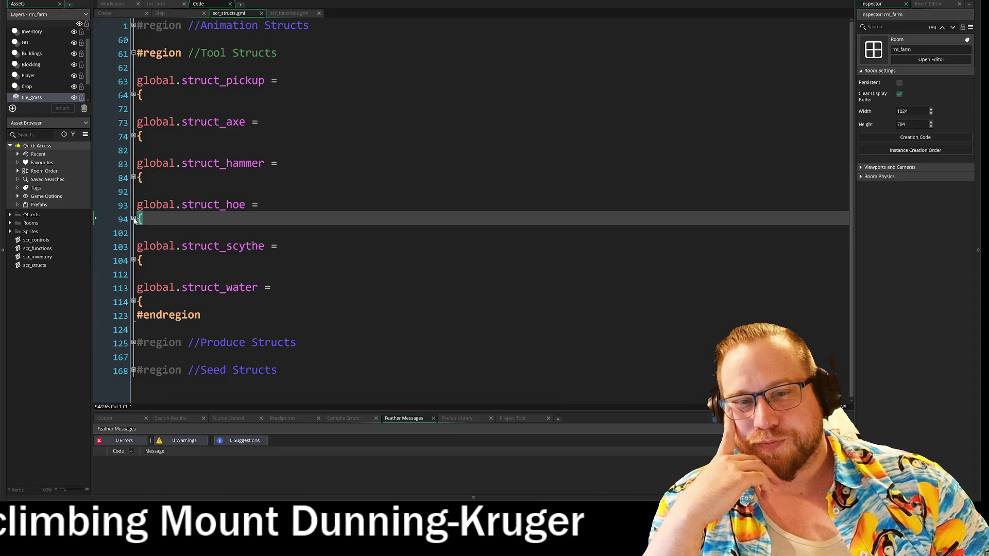
Check the folded struct headers and briefly unfold and refold struct_water.
mouse_move(137, 80)
mouse_down()
mouse_move(248, 83)
mouse_move(137, 191)
mouse_move(352, 177)
mouse_up()
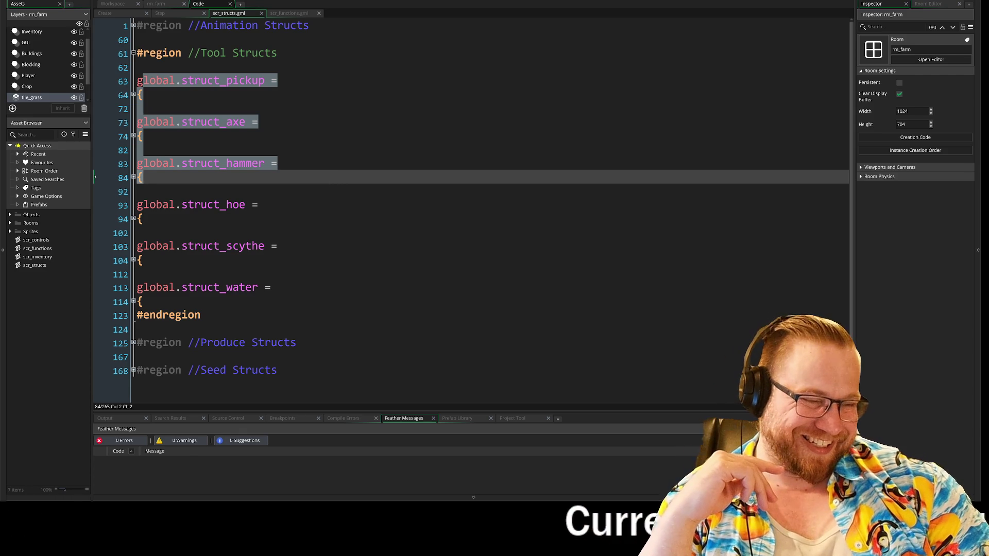
click(153, 176)
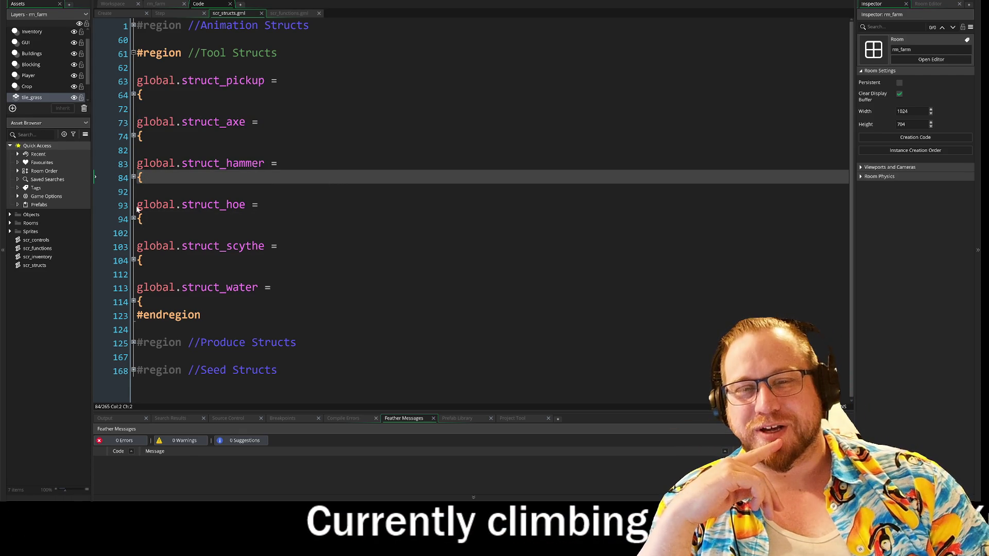
mouse_move(138, 204)
mouse_down()
mouse_move(260, 205)
mouse_move(143, 219)
mouse_up()
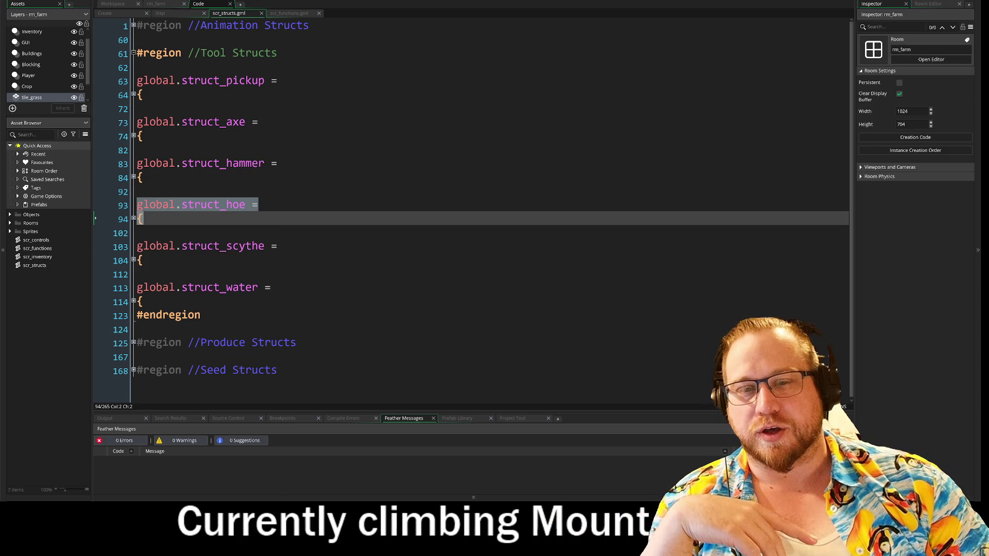
click(134, 301)
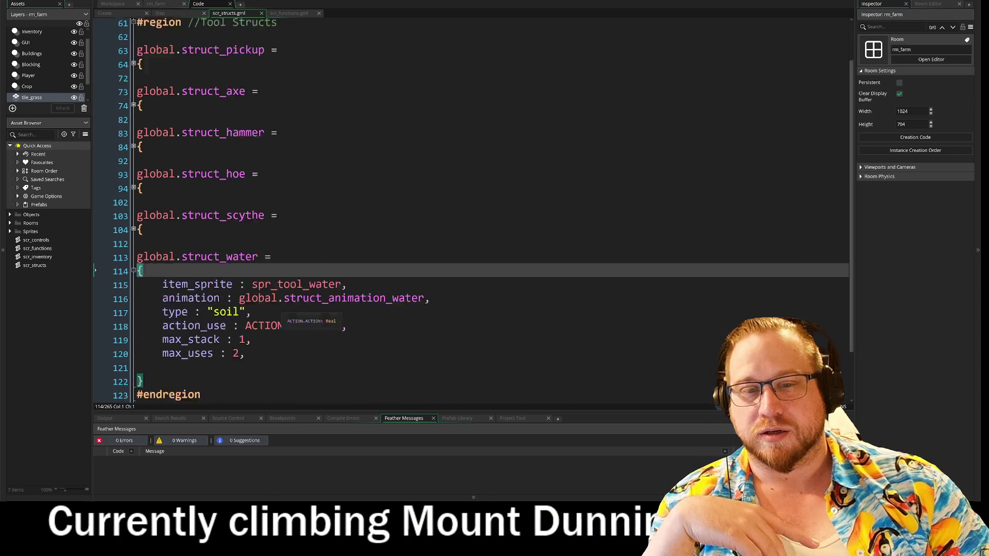
click(134, 301)
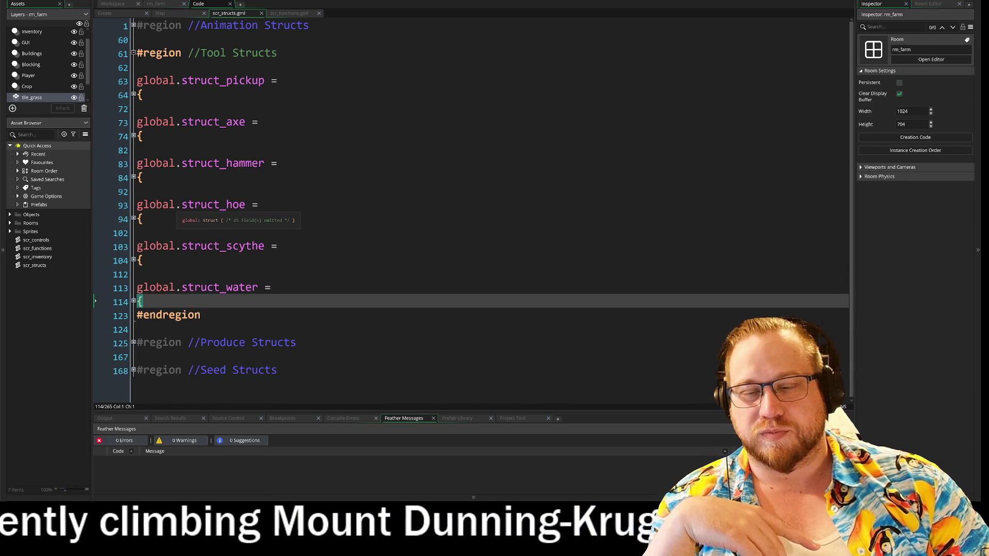
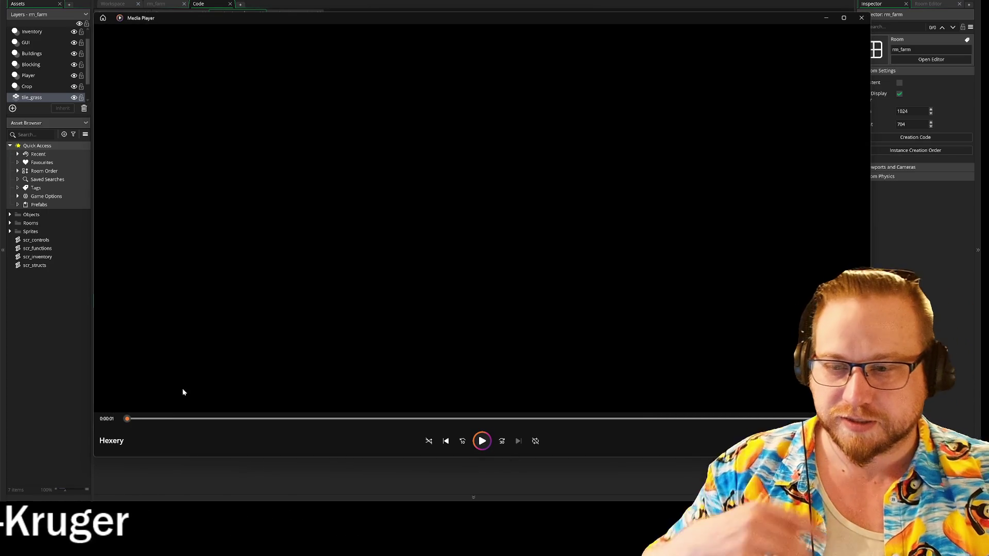
Scrub ahead through the Hexery video looking for gameplay, then rewind to the start.
mouse_move(143, 421)
mouse_down()
mouse_move(265, 424)
mouse_move(448, 449)
mouse_move(716, 438)
mouse_move(689, 433)
mouse_up()
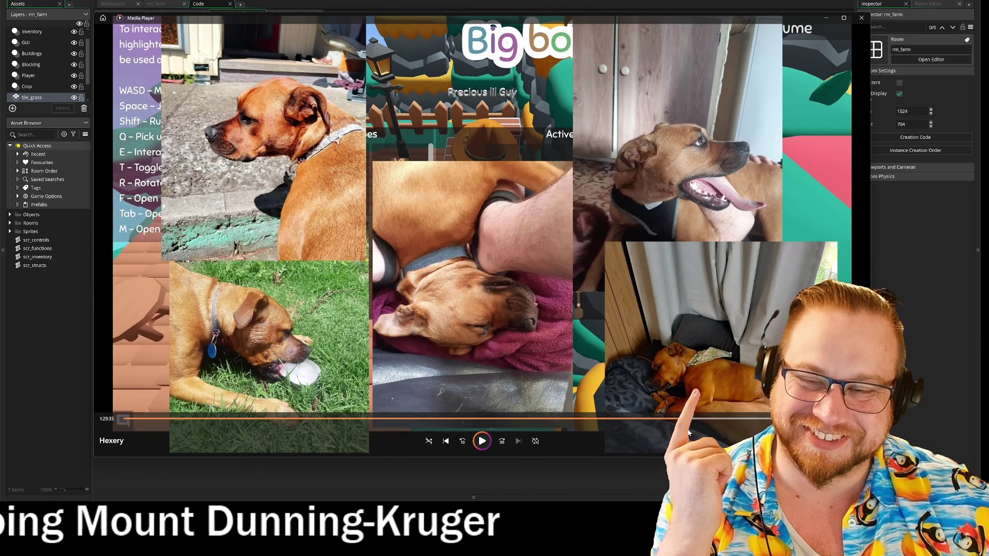
click(740, 430)
drag(742, 430, 799, 431)
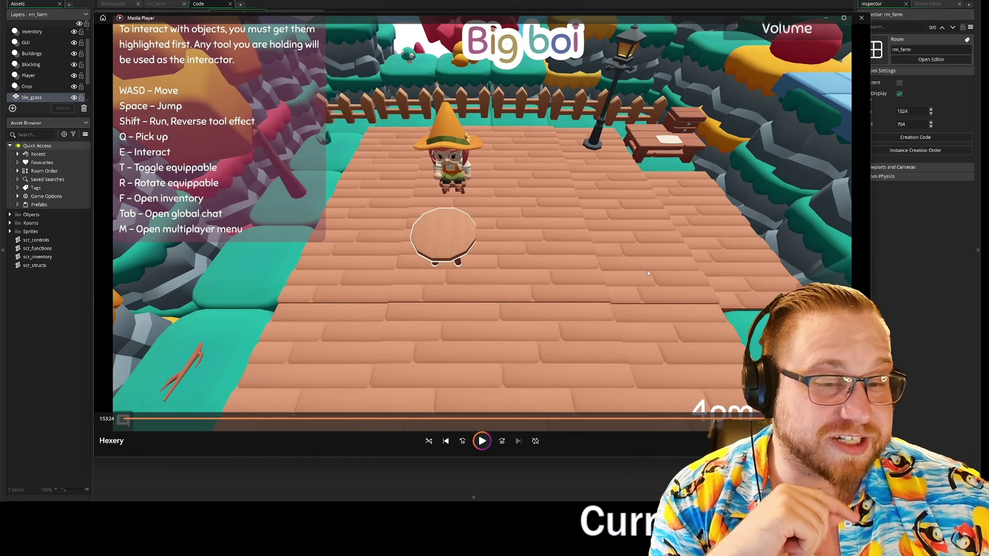
drag(800, 431, 102, 404)
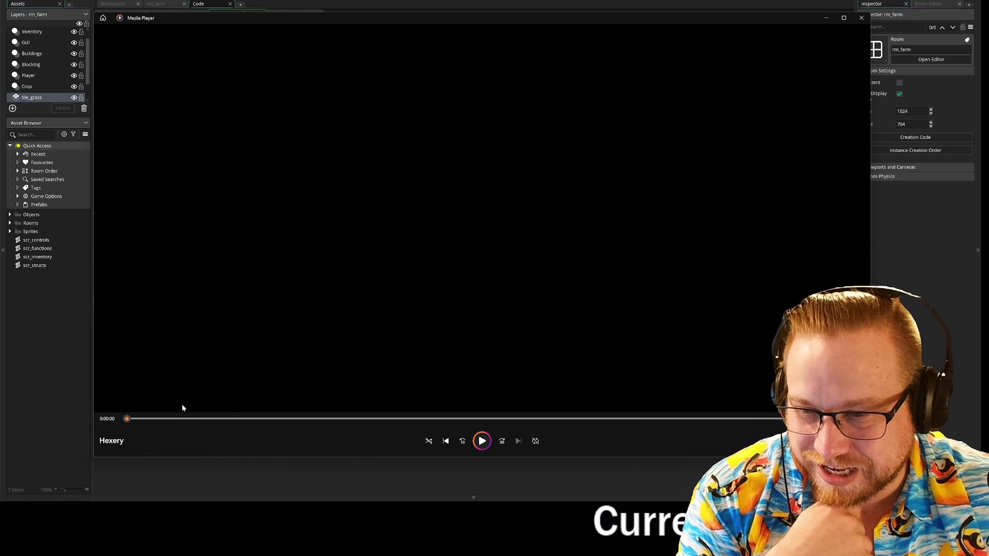
Pause the Hexery video on the brick plaza gameplay scene at 1:53:24.
drag(218, 422, 819, 422)
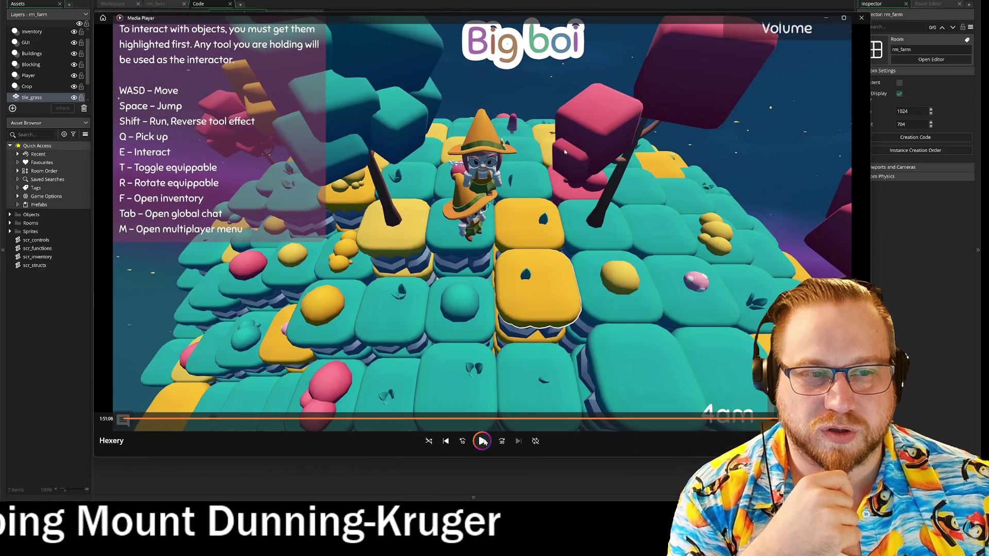
click(483, 441)
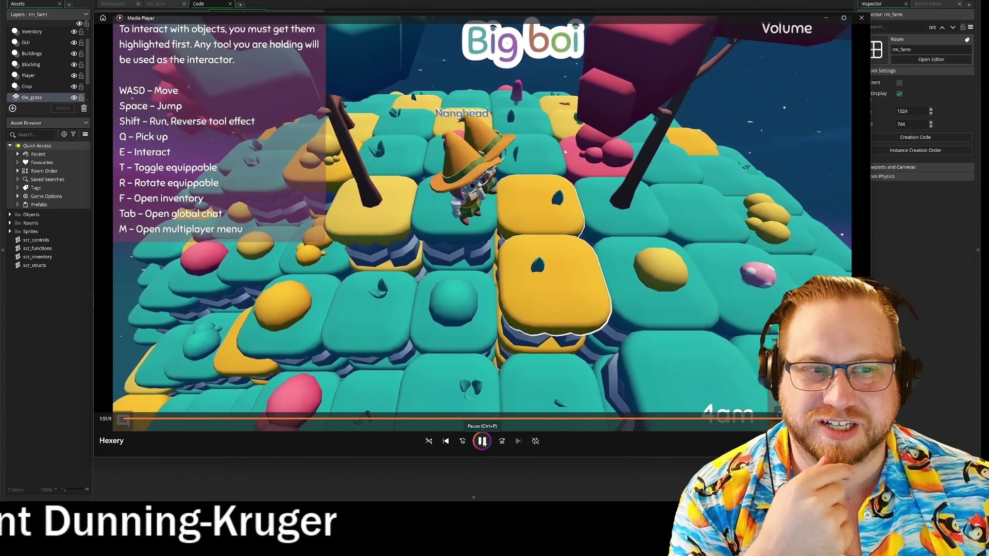
click(483, 441)
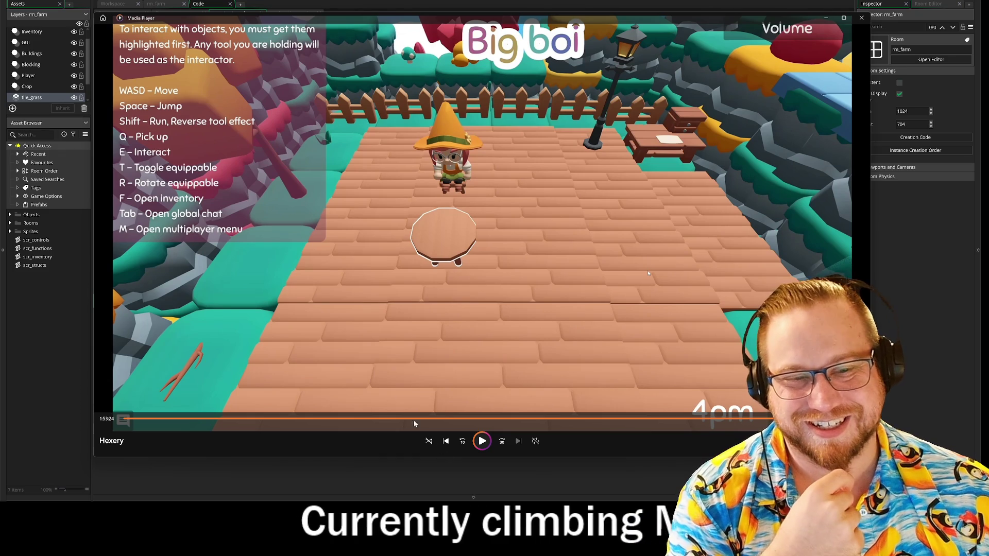
drag(442, 418, 325, 419)
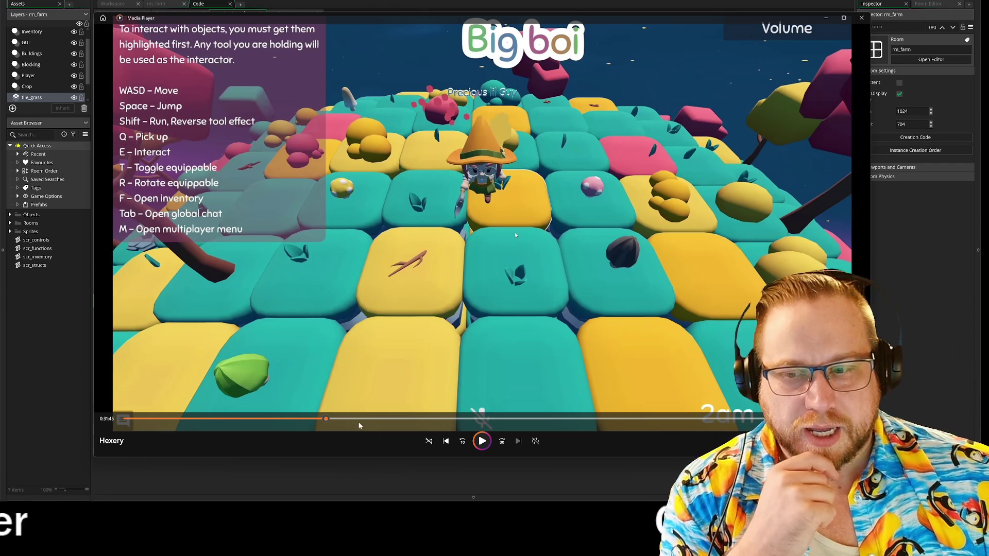
Play the Hexery video from the Player Inventory footage near 0:56:50.
mouse_move(327, 420)
mouse_down()
mouse_move(282, 422)
mouse_move(441, 438)
mouse_move(483, 423)
mouse_up()
click(483, 443)
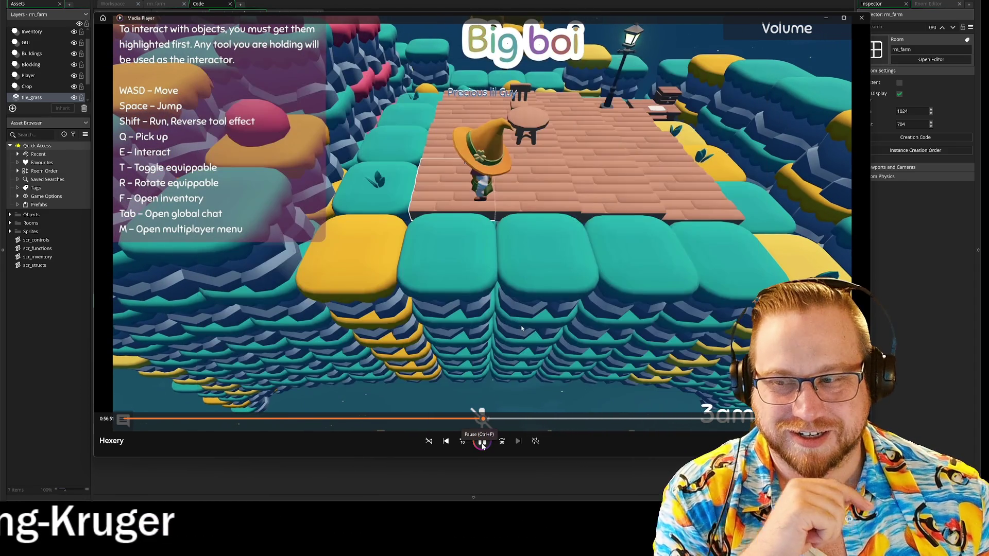
Stop the Hexery video at 1:26:20 on the farm plaza scene and close Windows Media Player.
click(483, 442)
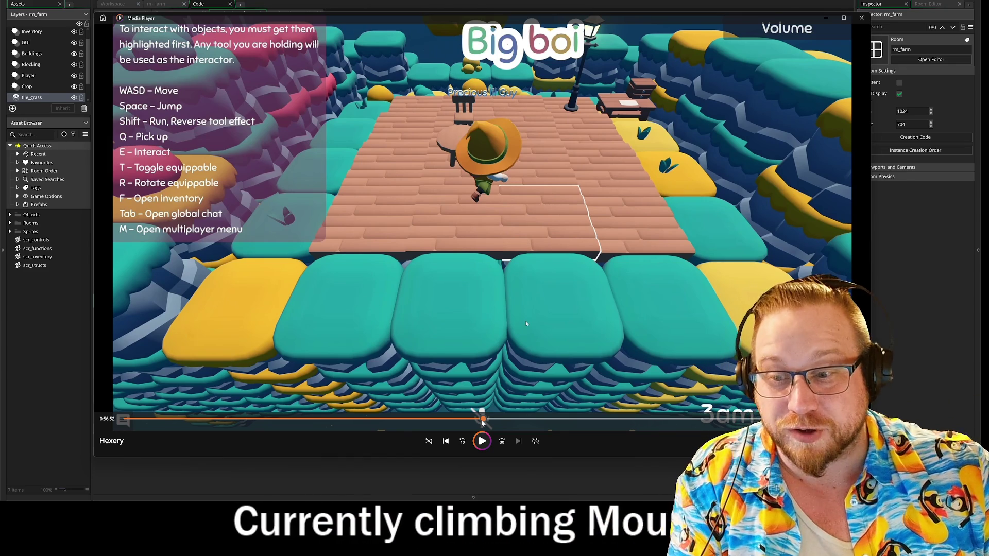
drag(483, 421, 665, 424)
key(space)
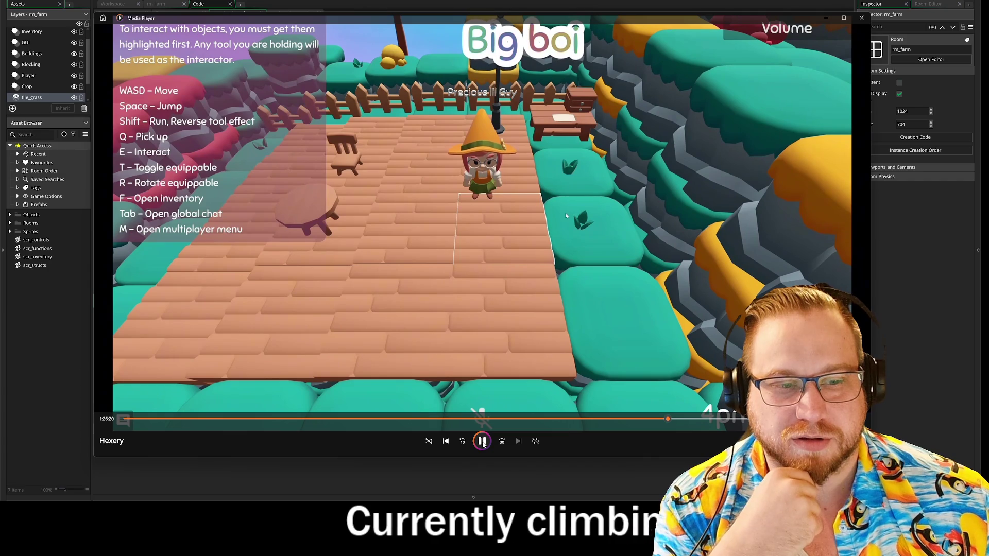
click(483, 441)
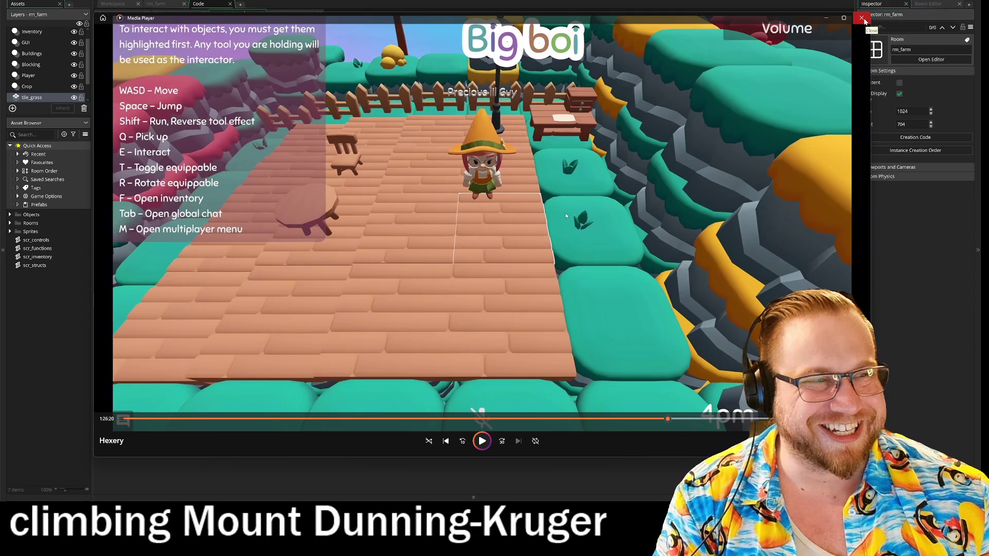
click(864, 20)
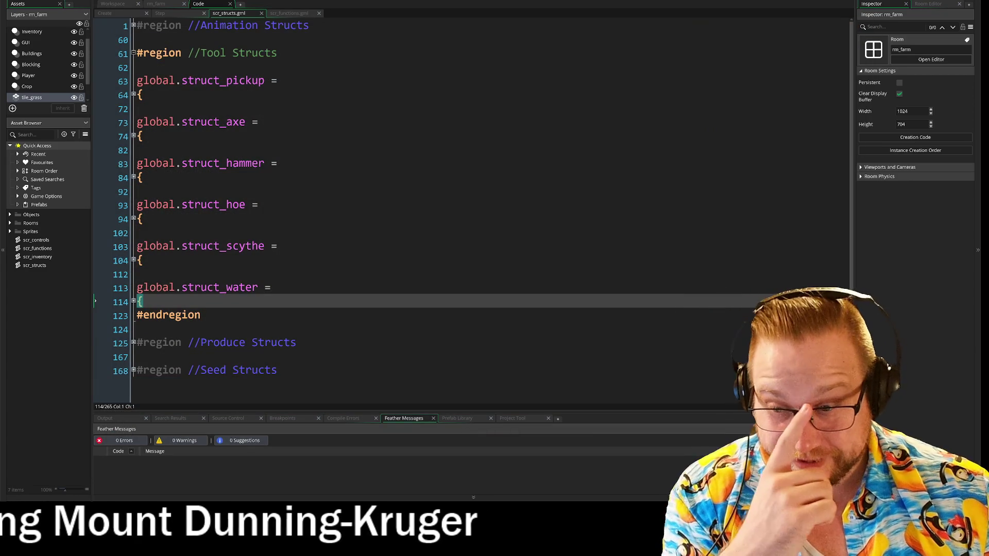
Switch to the obj_player Step event tab and put the caret after line 438's brace.
click(168, 14)
click(220, 225)
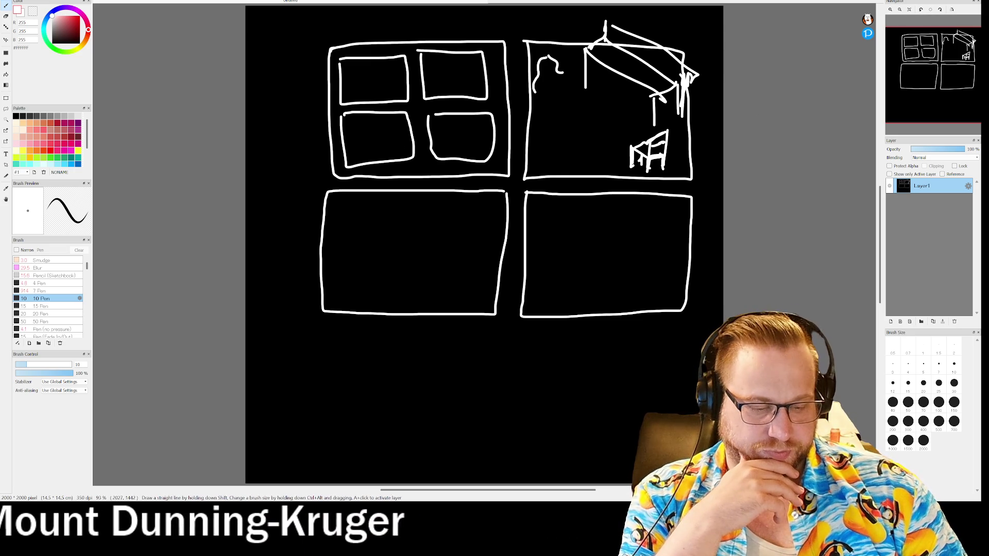
Draw a ground line under the blob, plus marks beside its eyes and edge details.
scroll(590, 421, up, 1)
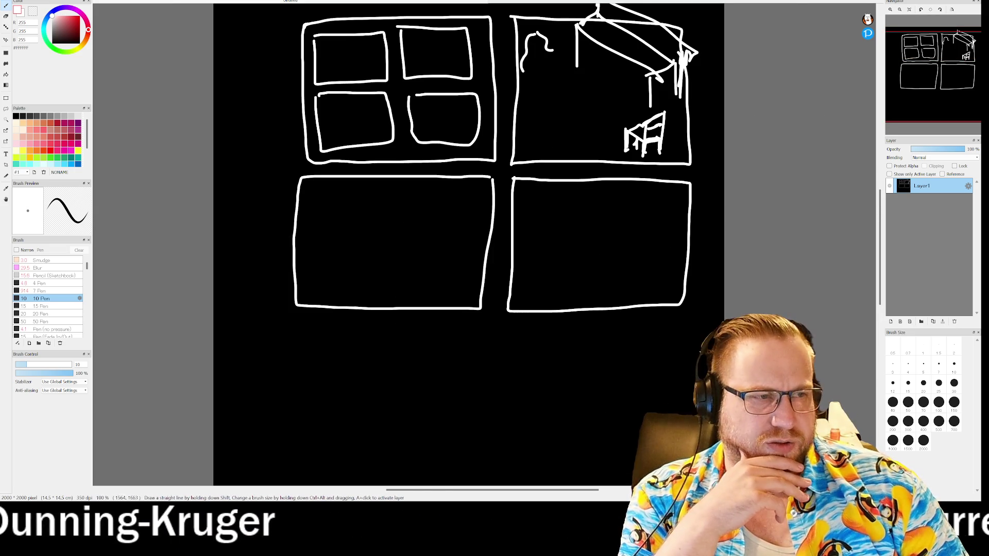
mouse_move(936, 86)
mouse_down()
mouse_move(921, 86)
mouse_move(930, 104)
mouse_up()
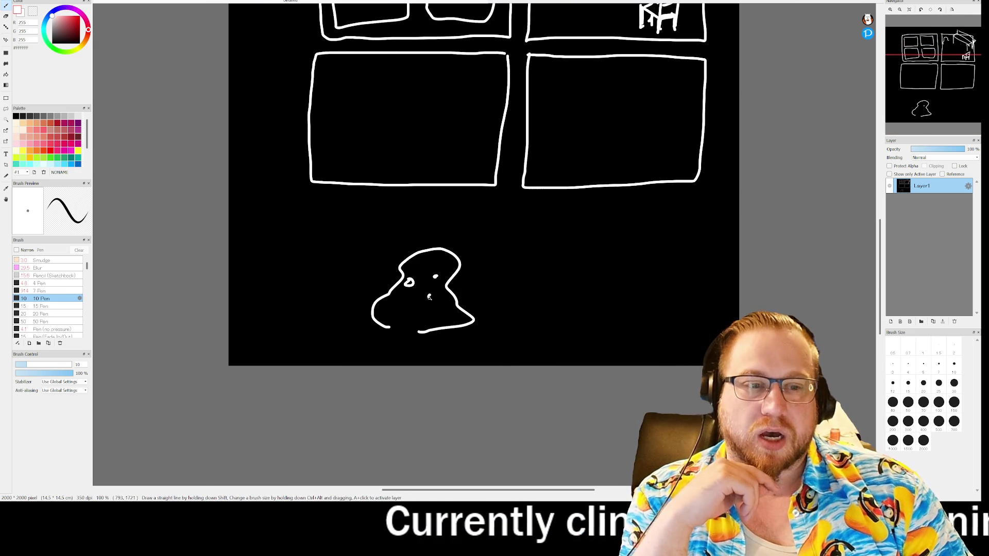
mouse_move(386, 325)
mouse_down()
mouse_move(428, 329)
mouse_move(358, 328)
mouse_move(479, 327)
mouse_move(389, 325)
mouse_up()
drag(390, 282, 391, 313)
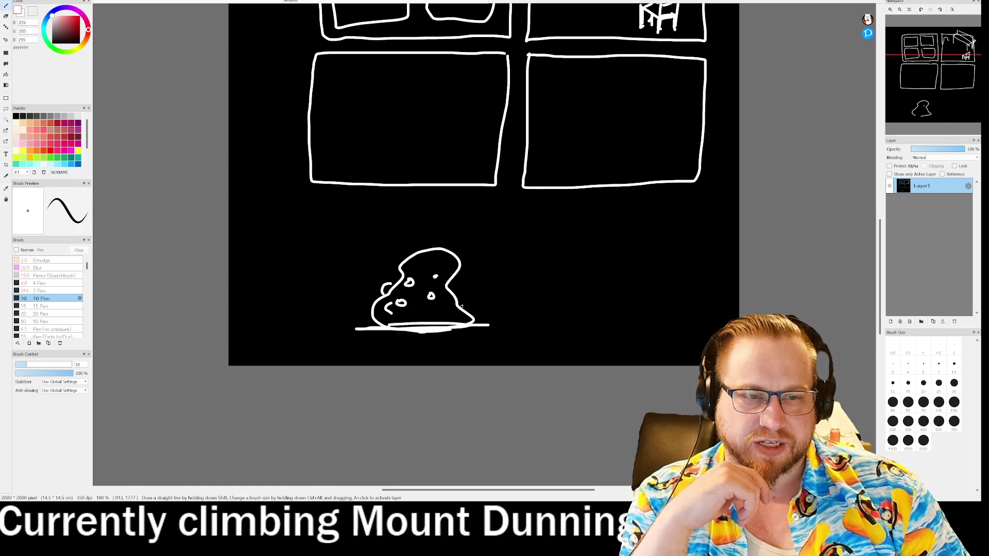
drag(466, 314, 460, 278)
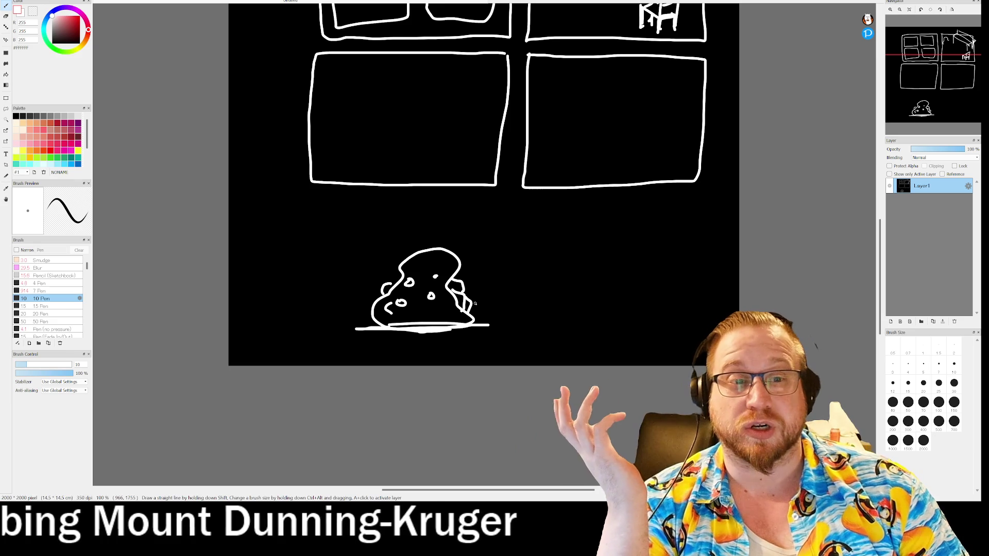
drag(398, 267, 382, 289)
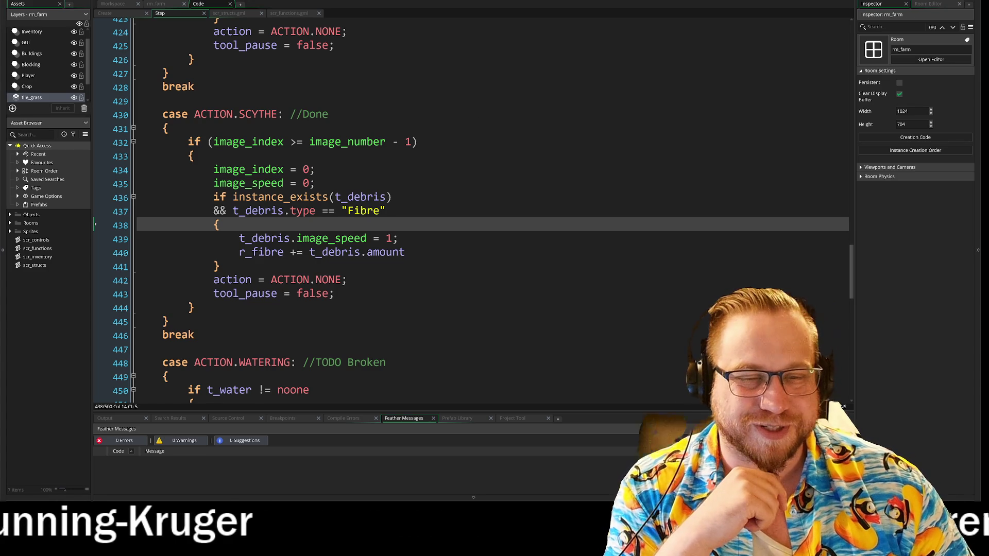
scroll(473, 210, up, 1)
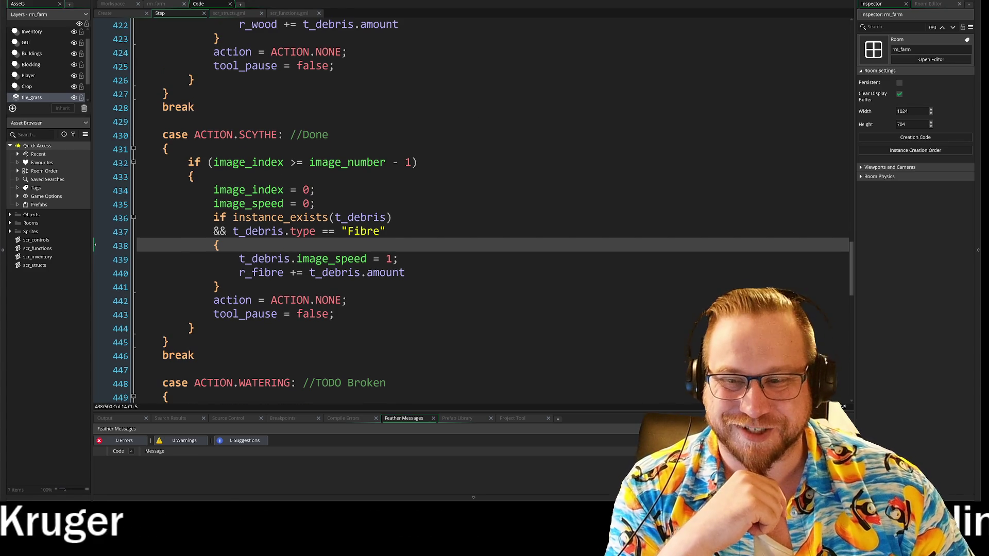
scroll(473, 210, up, 2)
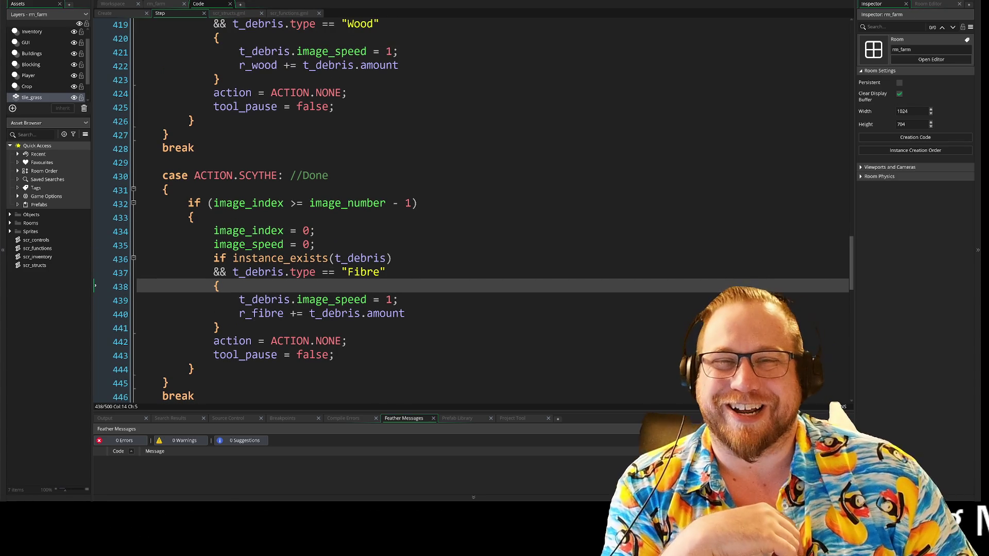
scroll(473, 210, down, 2)
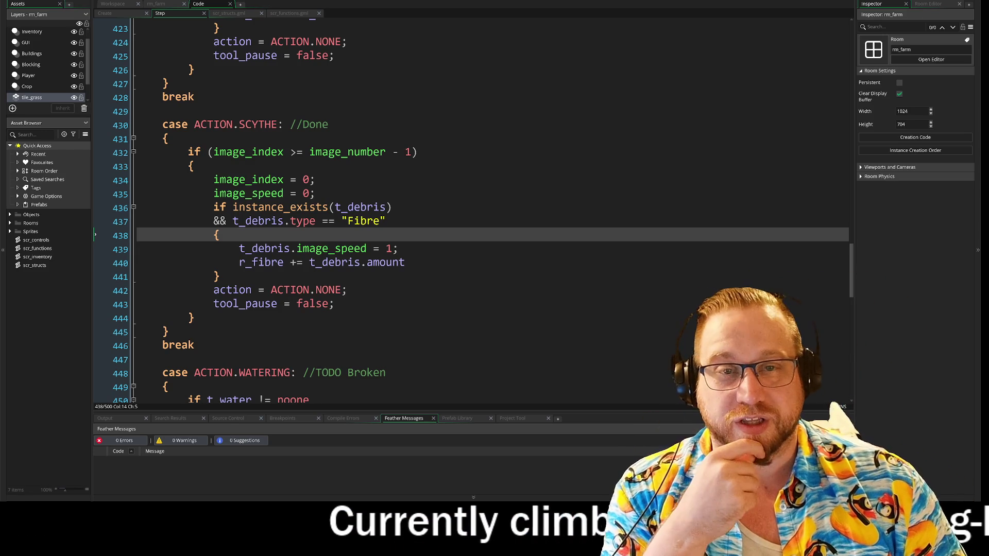
scroll(463, 206, up, 2)
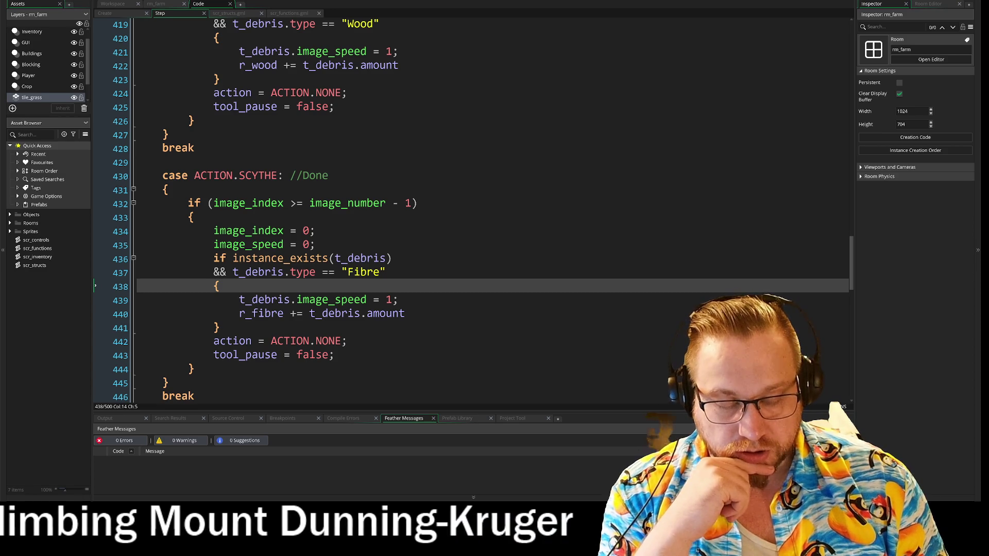
scroll(463, 206, down, 1)
Deselect the code on lines 432–436 and expand the Objects folder in the Asset Browser.
mouse_move(214, 193)
mouse_down()
mouse_move(417, 193)
mouse_move(392, 248)
mouse_up()
click(392, 248)
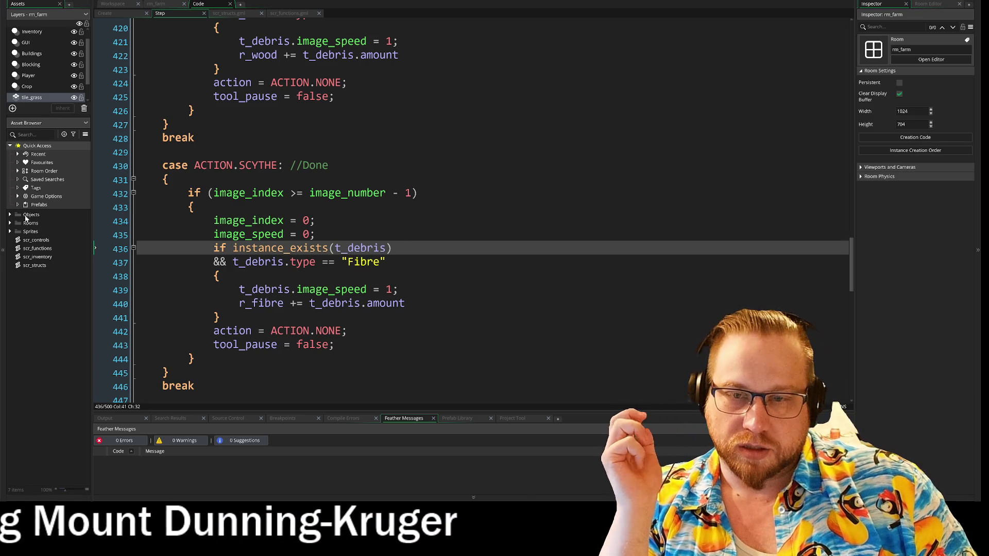
click(10, 214)
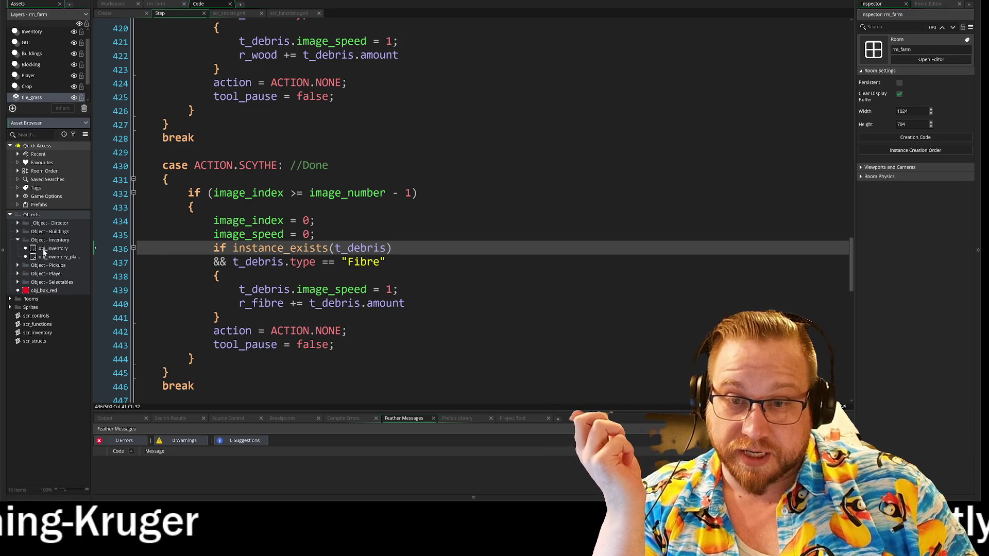
Open obj_inventory's Draw GUI event and enlarge its code editor.
double_click(43, 249)
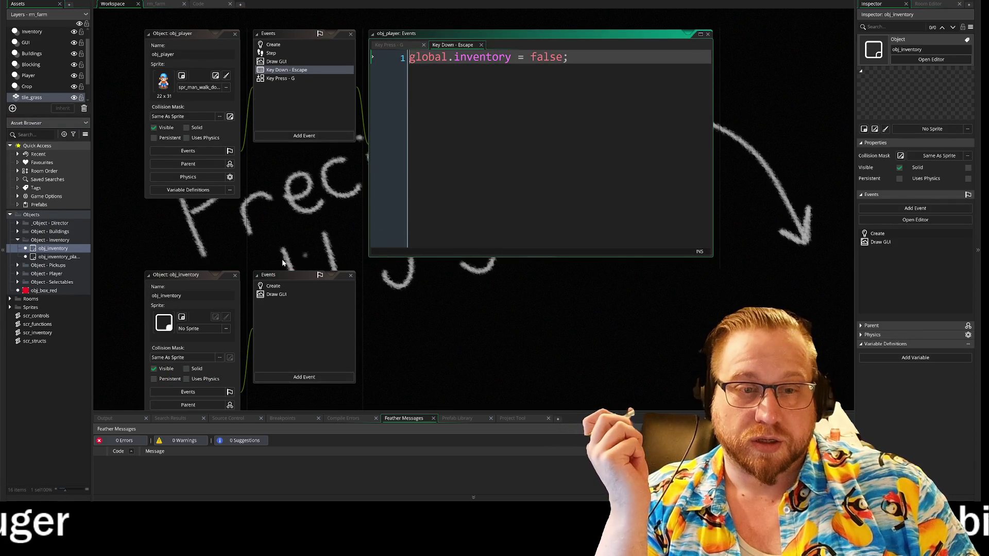
double_click(269, 293)
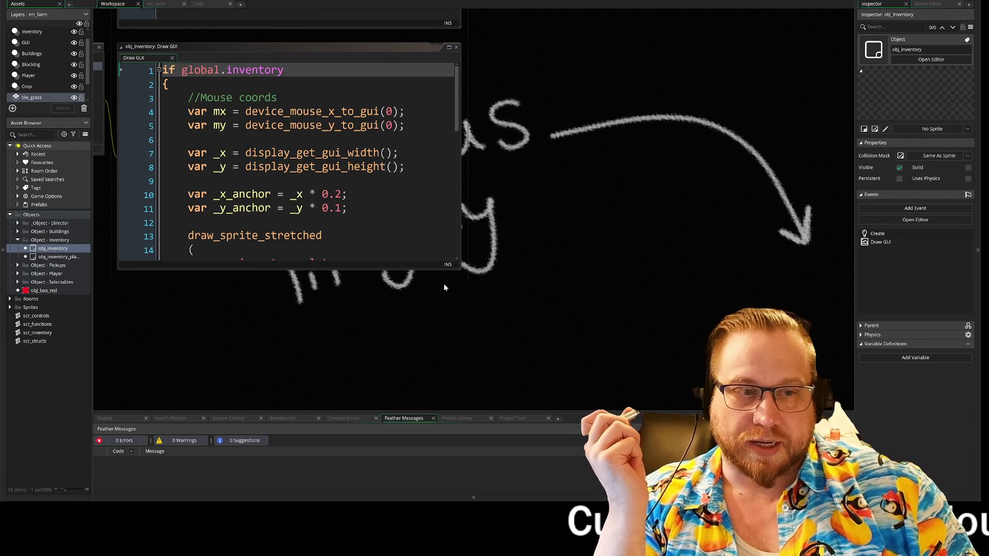
mouse_move(461, 270)
mouse_down()
mouse_move(665, 415)
mouse_move(742, 415)
mouse_up()
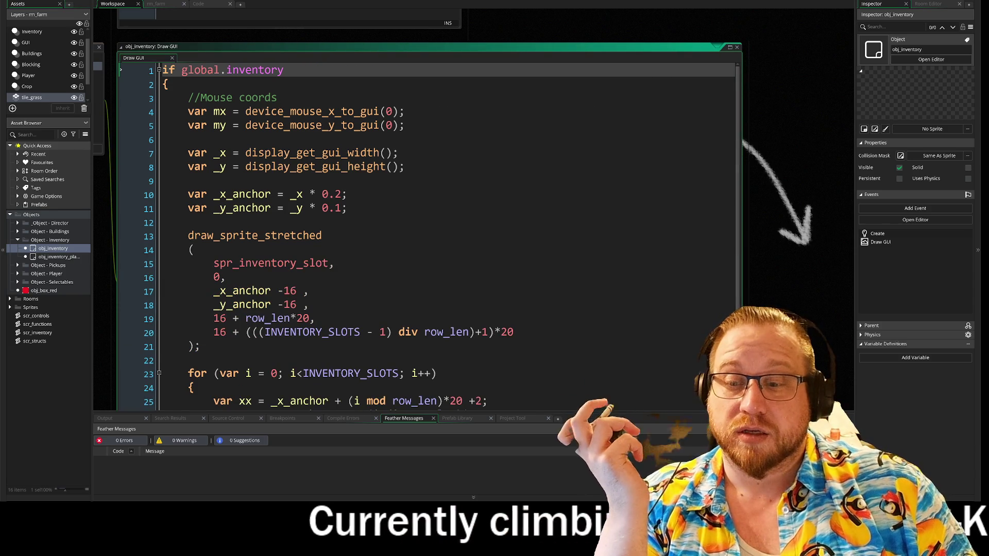
Read through the Draw GUI code, folding and unfolding the with (obj_mouse) block.
scroll(428, 231, down, 3)
click(513, 277)
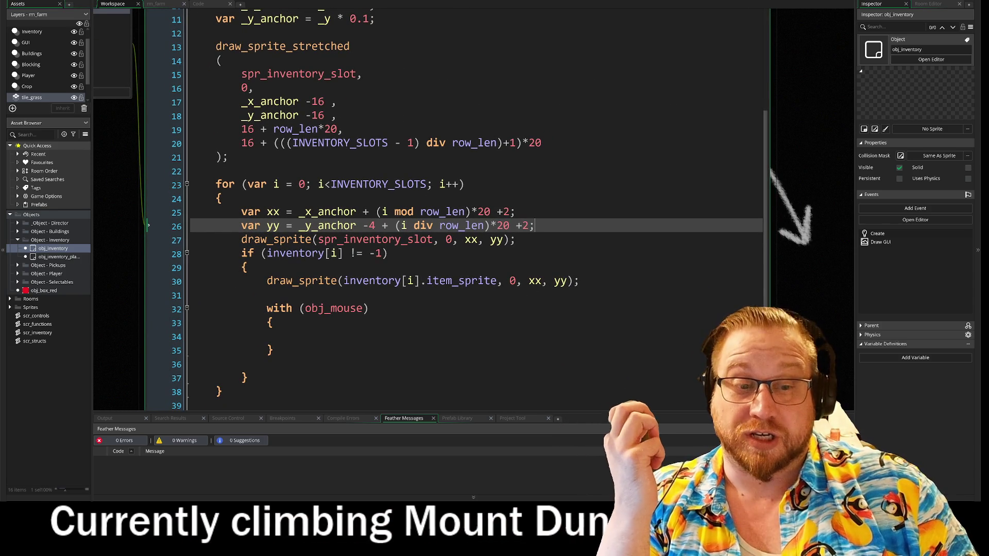
click(303, 346)
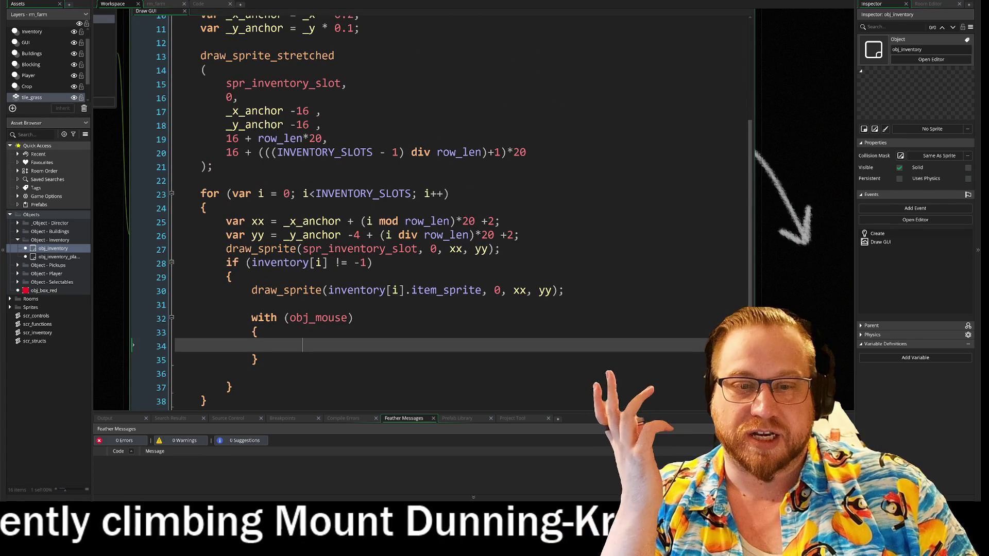
click(171, 318)
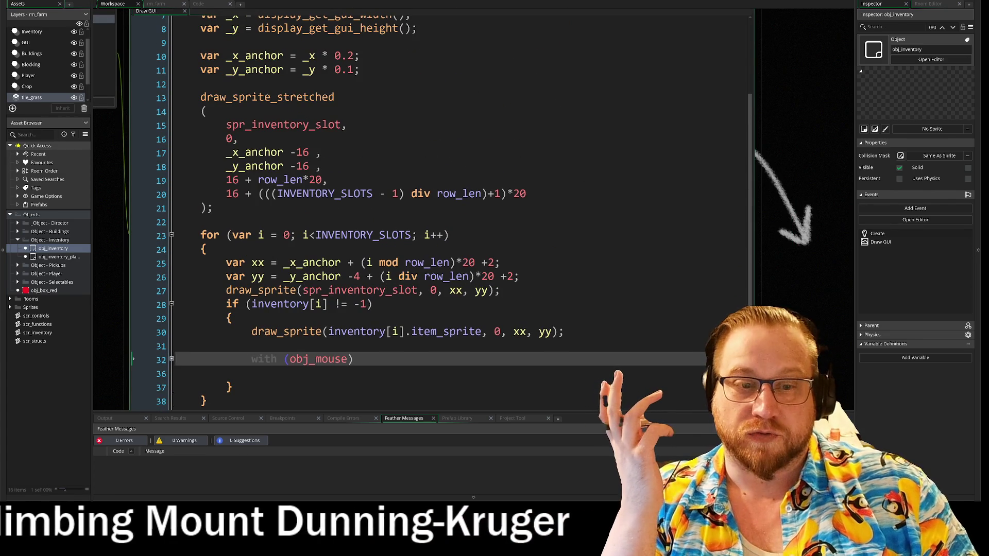
click(171, 359)
scroll(547, 301, down, 1)
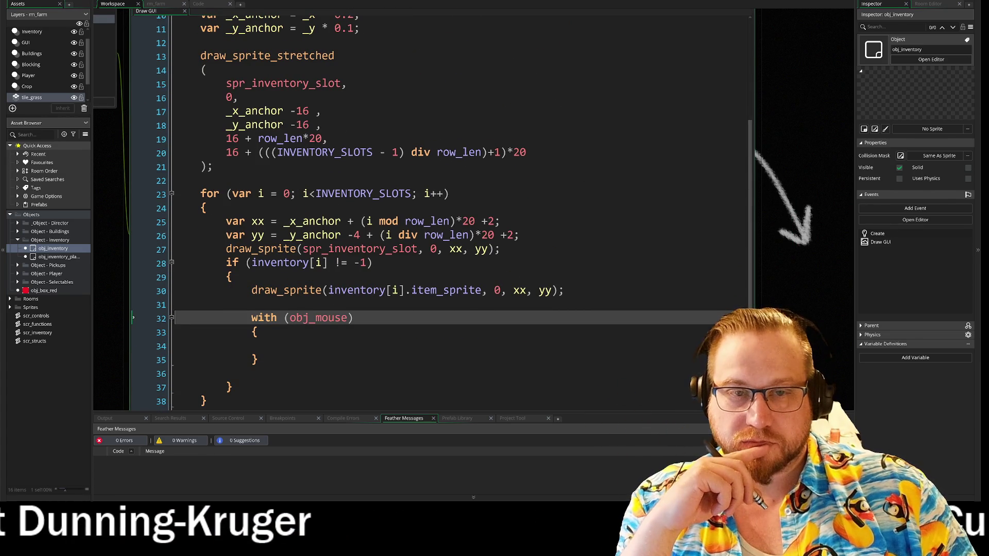
scroll(133, 318, up, 3)
click(133, 193)
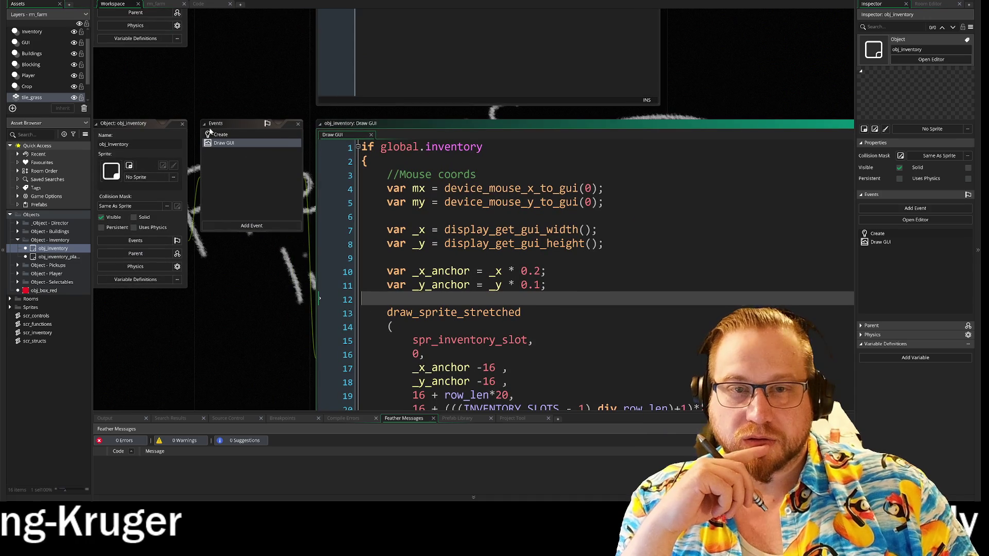
Close the obj_inventory windows and return to obj_player's Step code at the SCYTHE case.
click(183, 124)
mouse_move(270, 56)
mouse_down()
mouse_move(270, 220)
mouse_move(273, 202)
mouse_move(281, 205)
mouse_up()
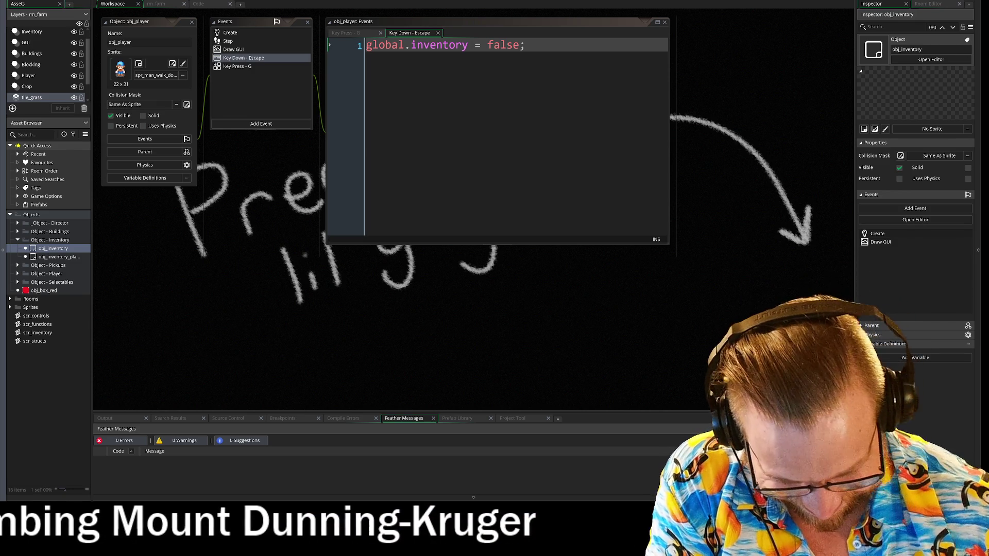
double_click(183, 21)
click(204, 7)
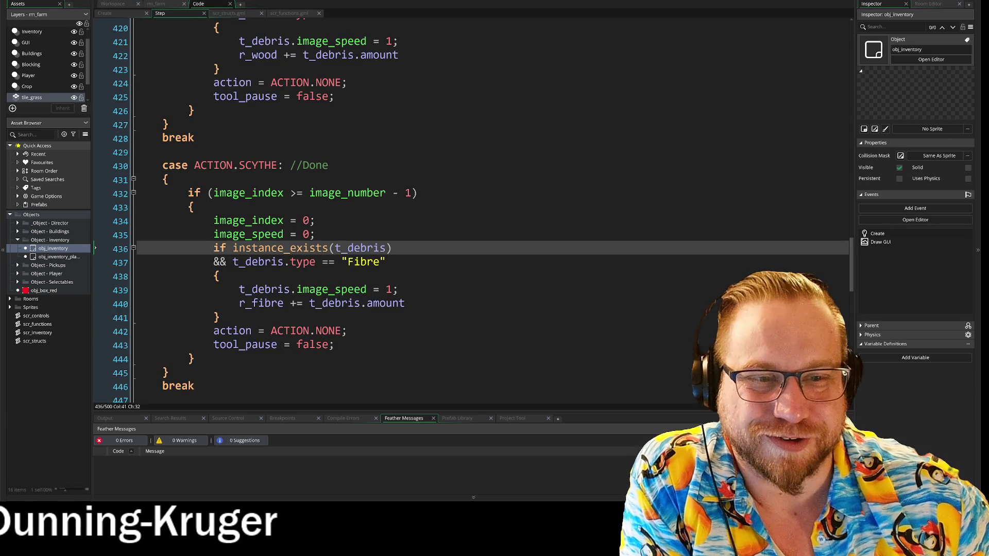
Fold the ACTION.AXE, SCYTHE, WATERING and SEED case blocks in the Step event.
scroll(473, 210, down, 2)
scroll(474, 210, up, 4)
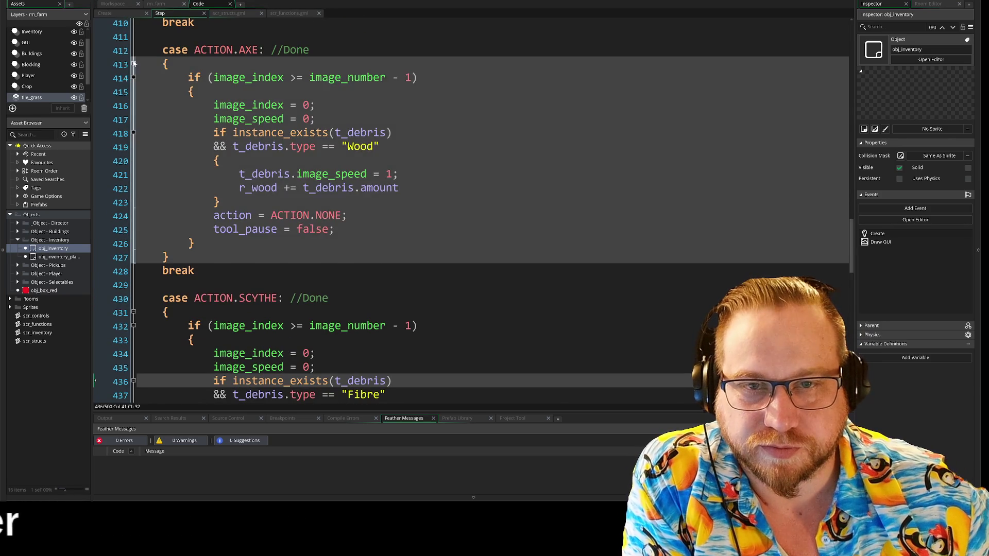
click(133, 64)
click(133, 119)
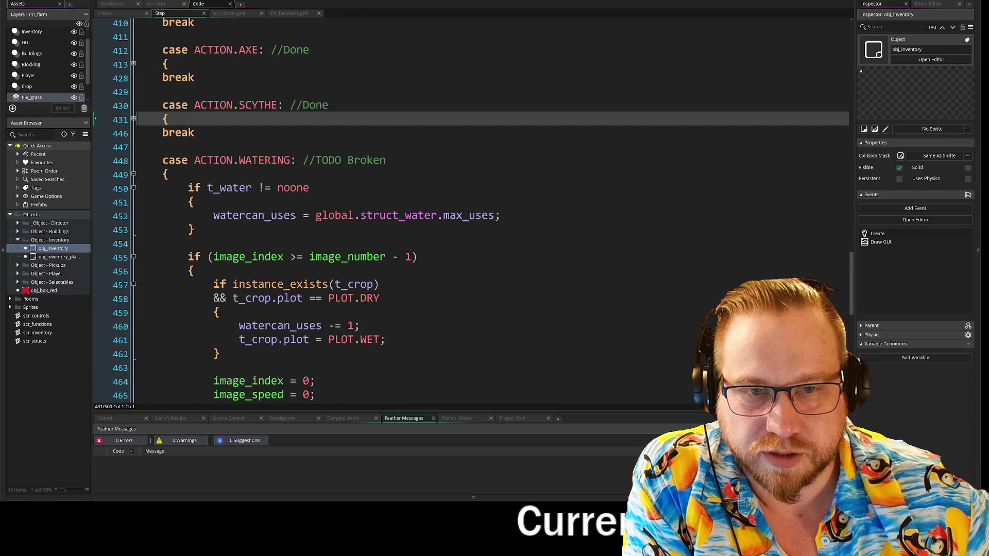
click(133, 175)
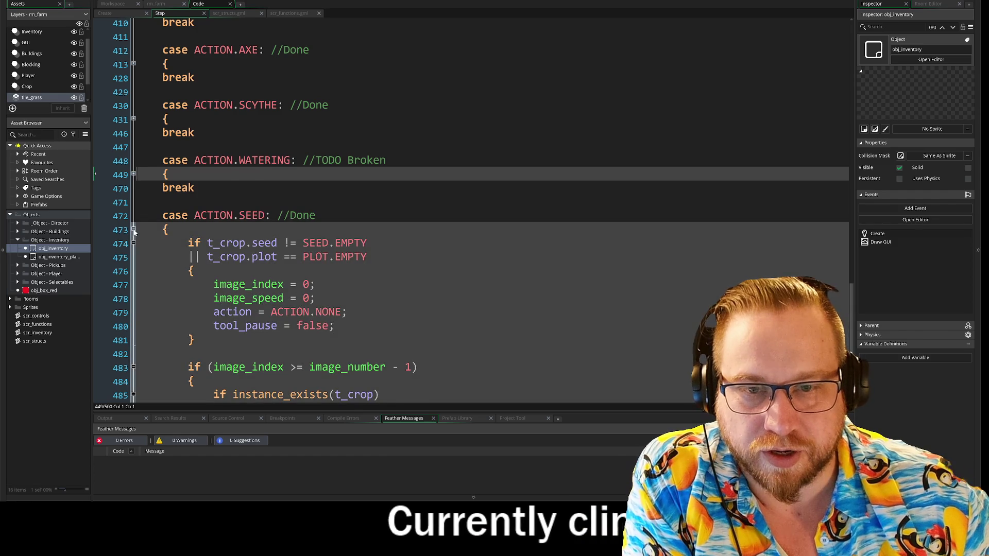
click(135, 230)
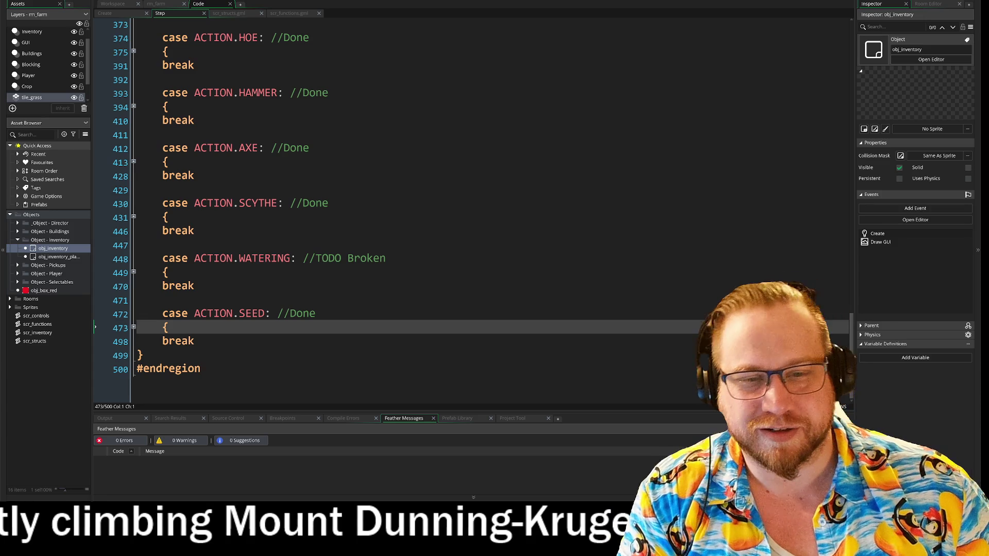
Select the WATERING and SEED case blocks.
scroll(412, 206, up, 4)
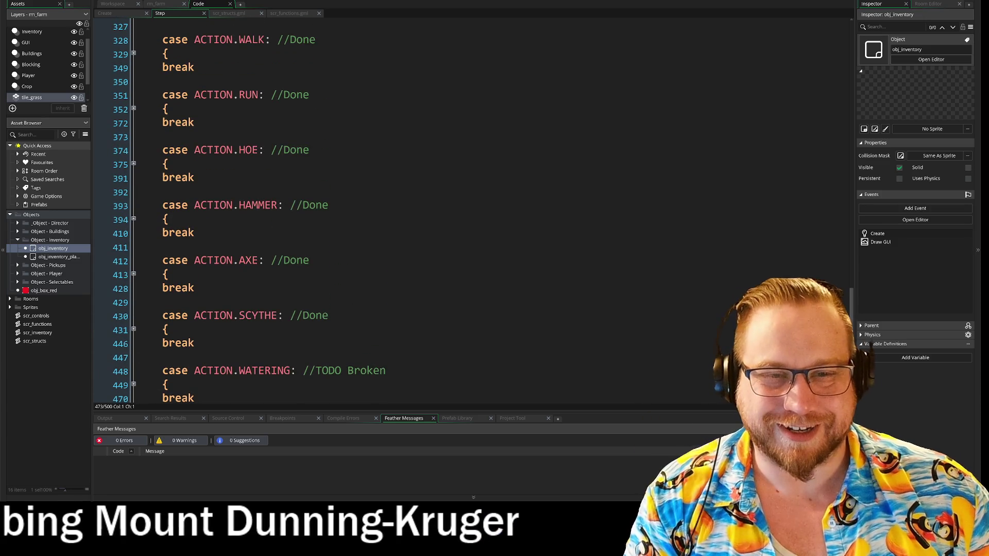
scroll(412, 206, up, 1)
scroll(412, 206, down, 1)
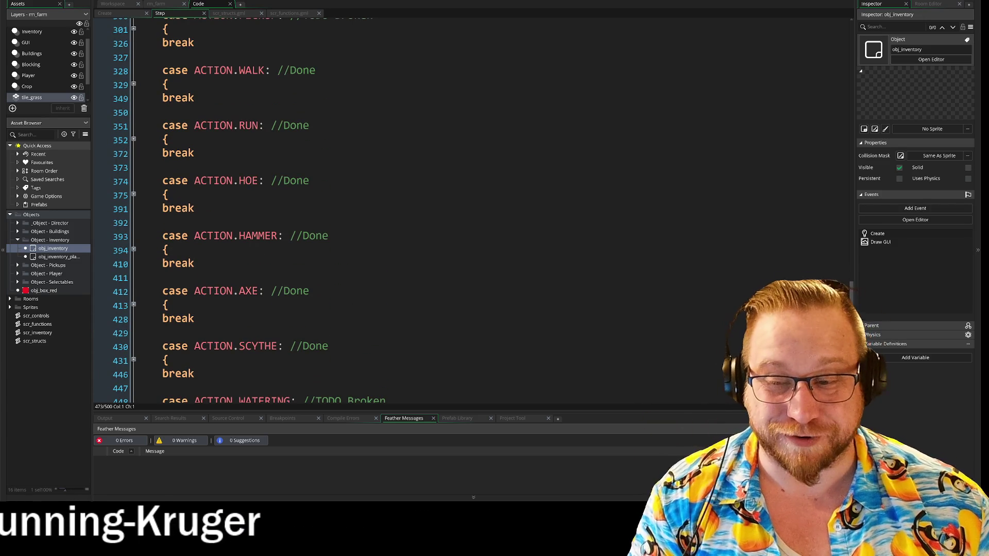
scroll(412, 206, down, 2)
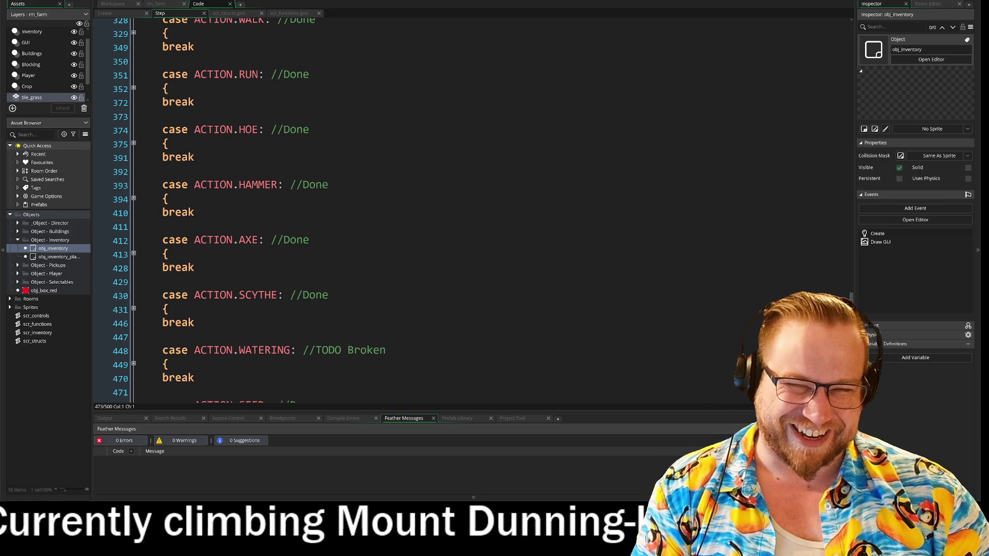
scroll(361, 212, up, 1)
scroll(360, 211, down, 2)
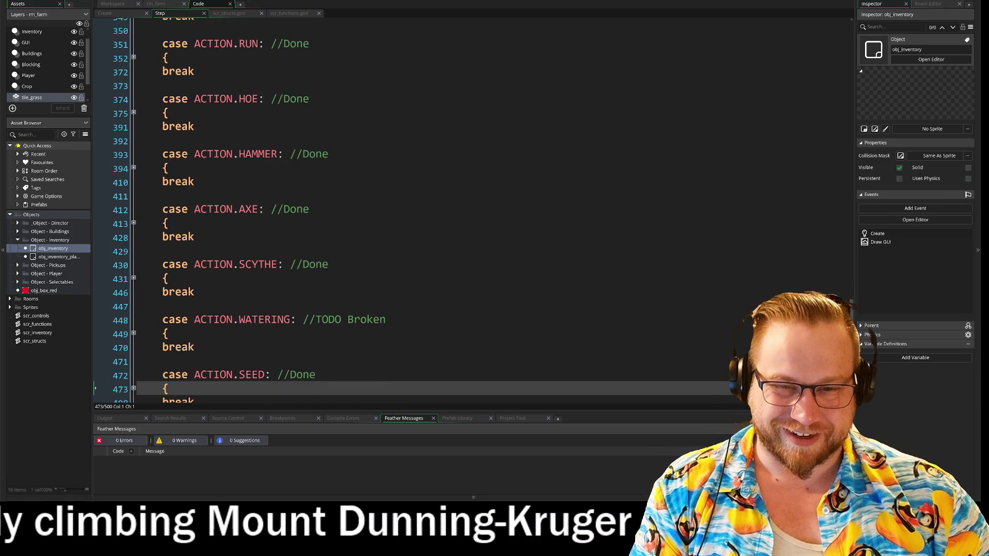
mouse_move(195, 384)
mouse_down()
mouse_move(130, 332)
mouse_move(133, 299)
mouse_up()
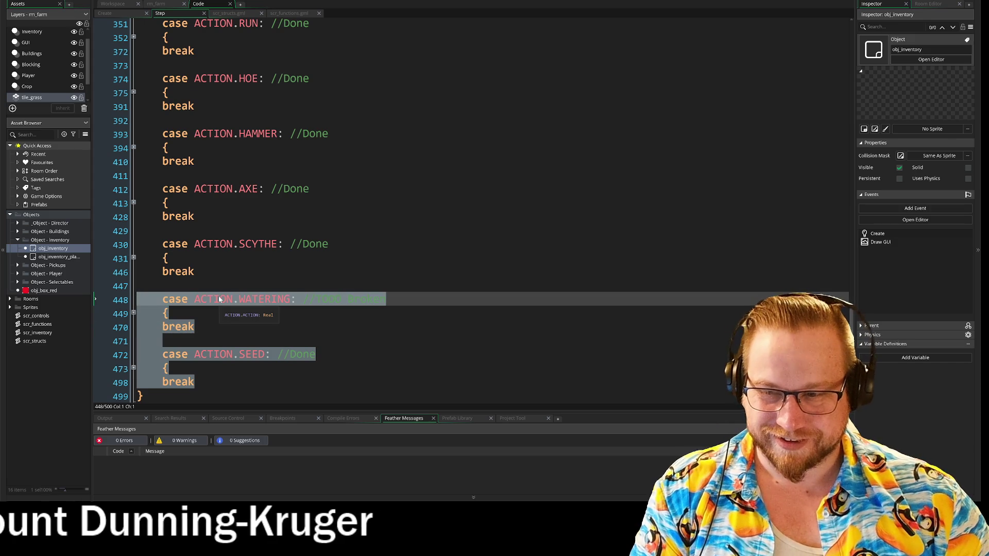
Move the WATERING and SEED cases up to sit right after the HOE case.
key(Delete)
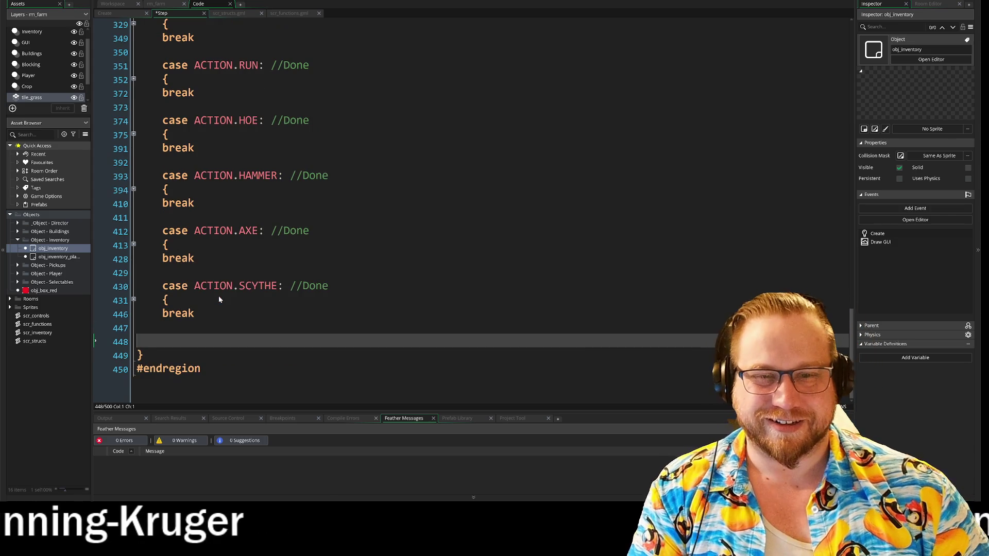
scroll(380, 210, up, 2)
click(137, 213)
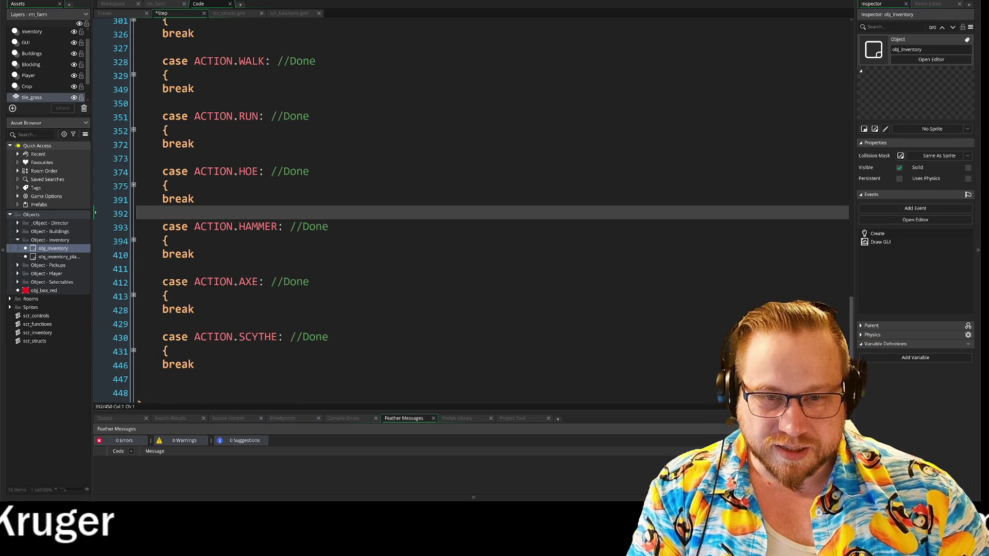
key(Return)
key(Return)
key(Up)
key(Up)
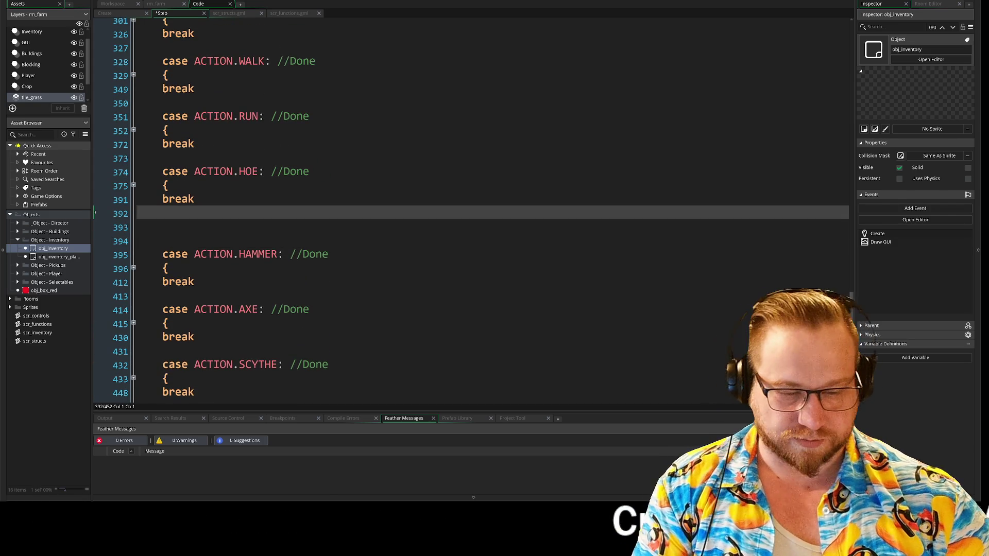
key(ctrl+v)
scroll(412, 206, up, 3)
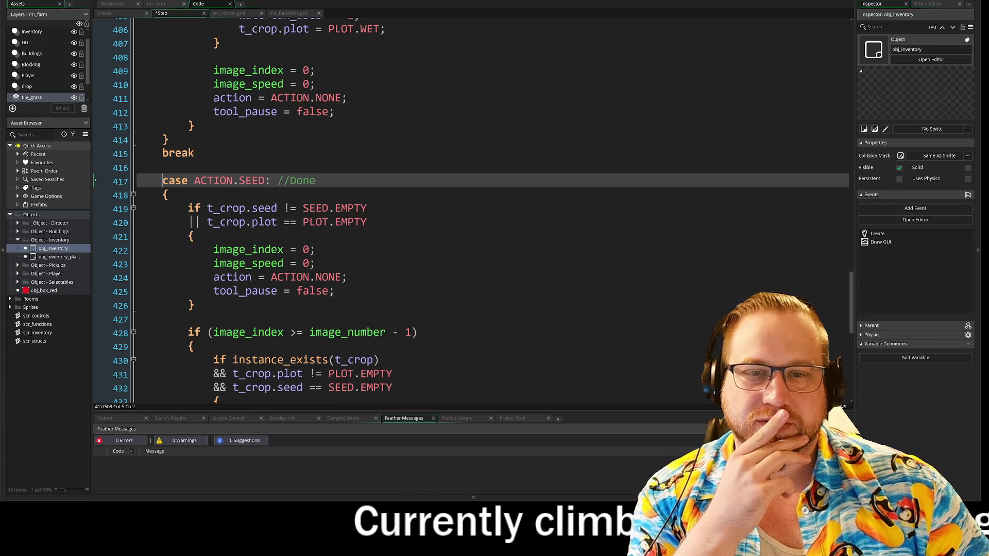
Fold the pasted SEED and WATERING cases and add a blank line above HOE.
click(134, 195)
scroll(137, 198, up, 8)
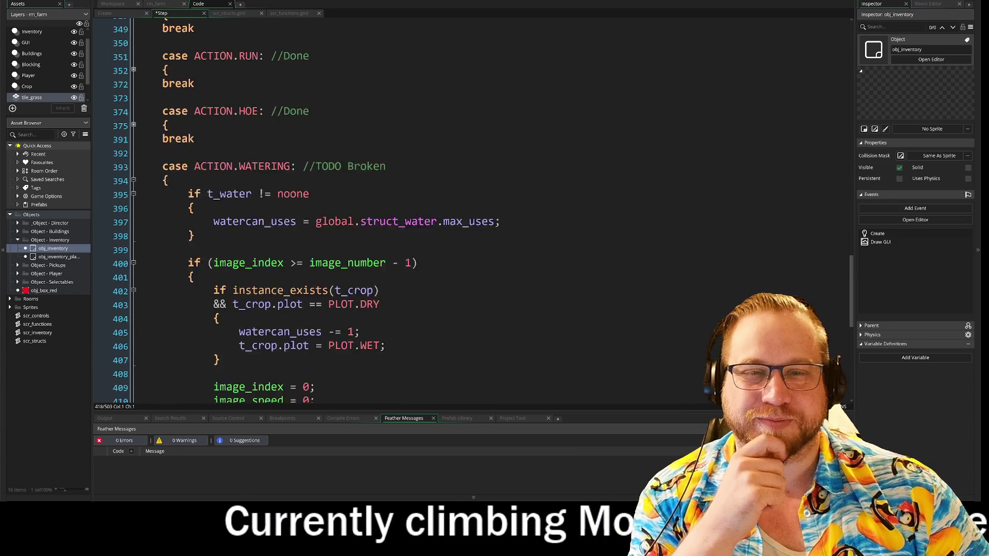
click(134, 202)
scroll(133, 203, up, 1)
scroll(134, 203, down, 2)
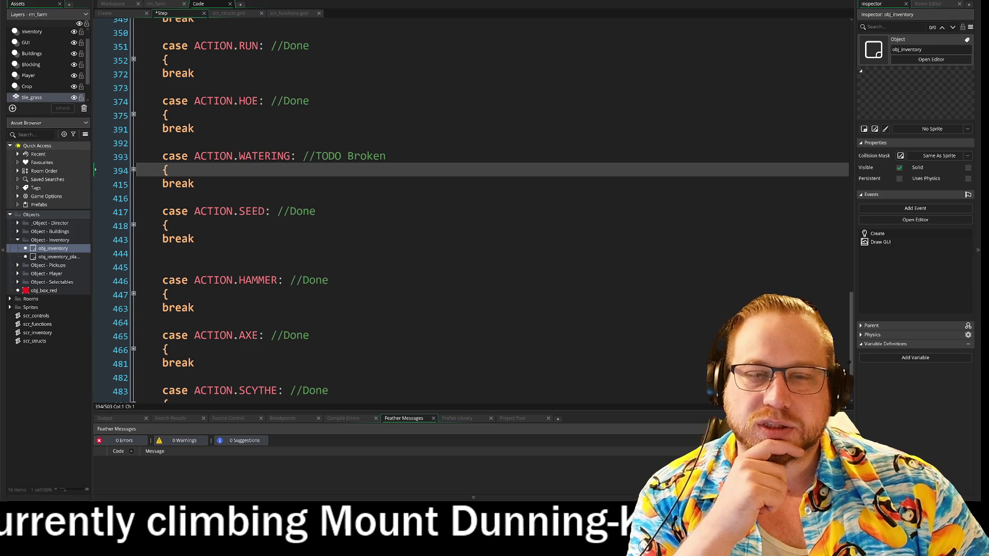
drag(154, 102, 155, 245)
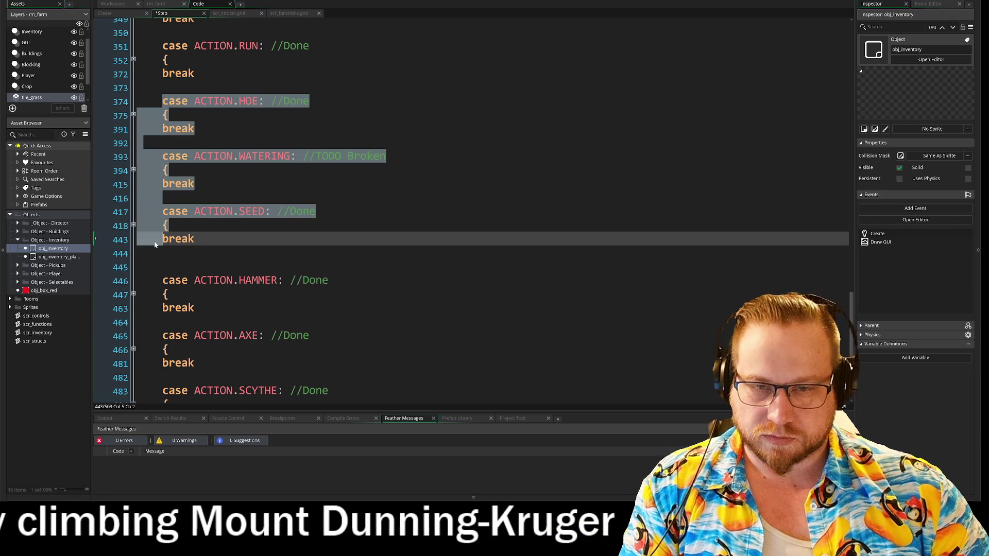
click(148, 105)
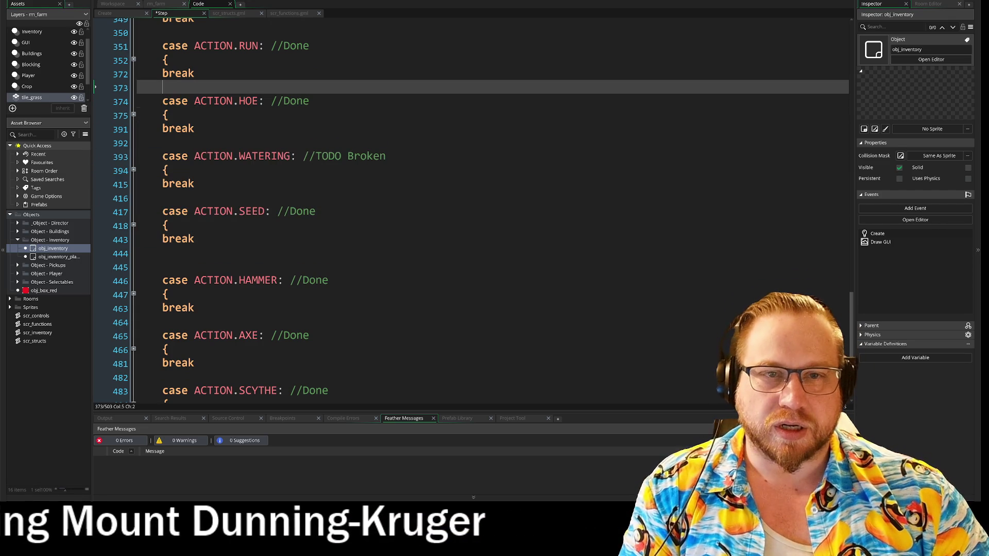
key(Return)
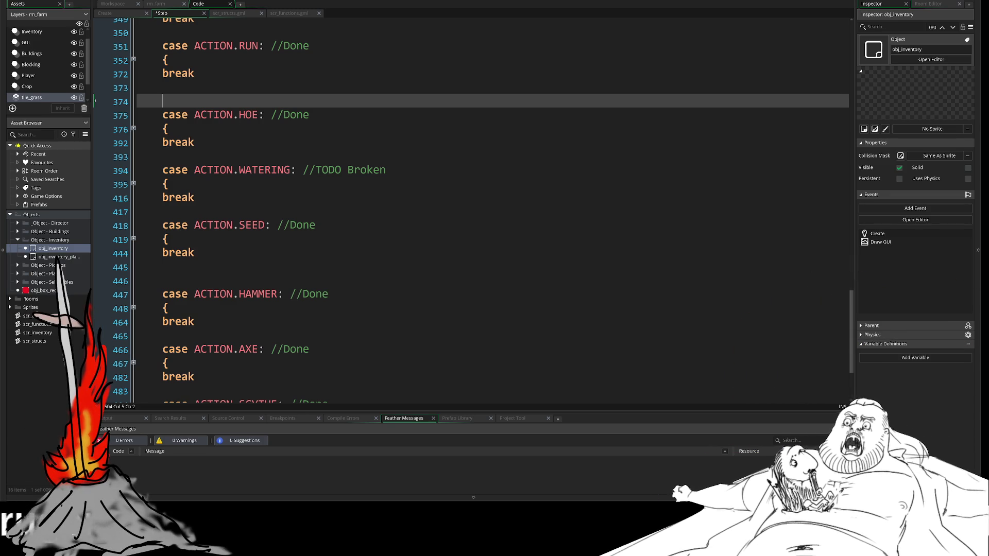
Close the #region //Crop Tools block after SEED's break and add a blank spacer line.
text(#endregion)
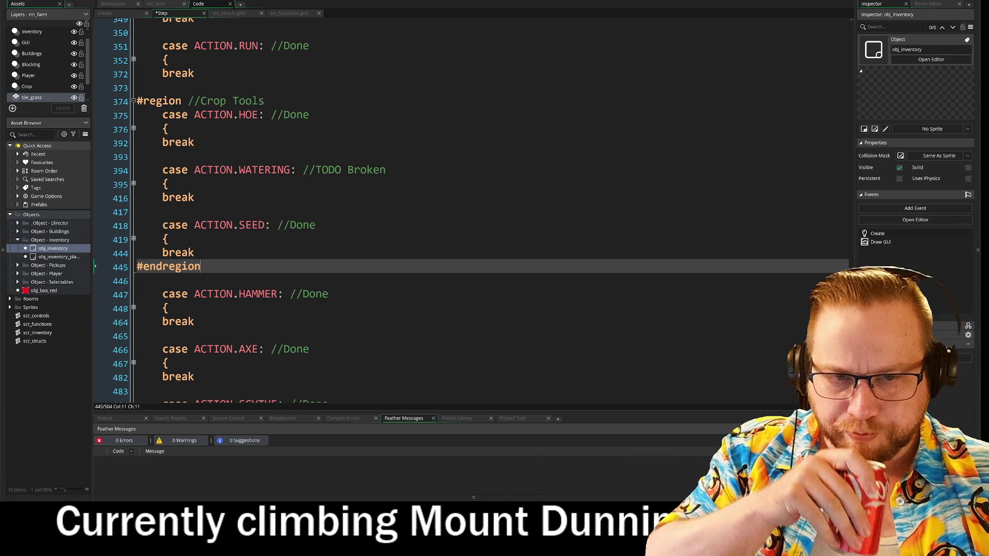
scroll(464, 206, down, 1)
scroll(463, 206, down, 1)
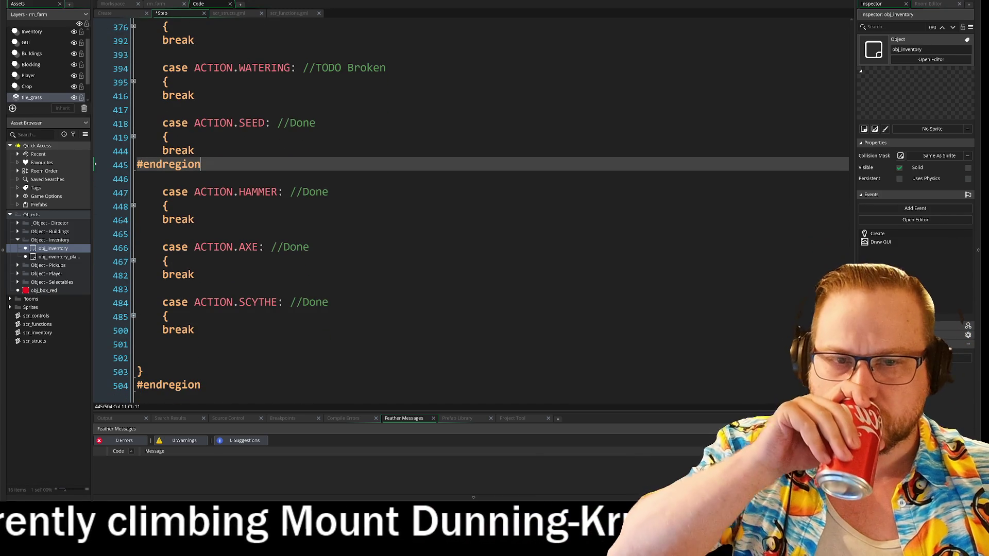
click(138, 179)
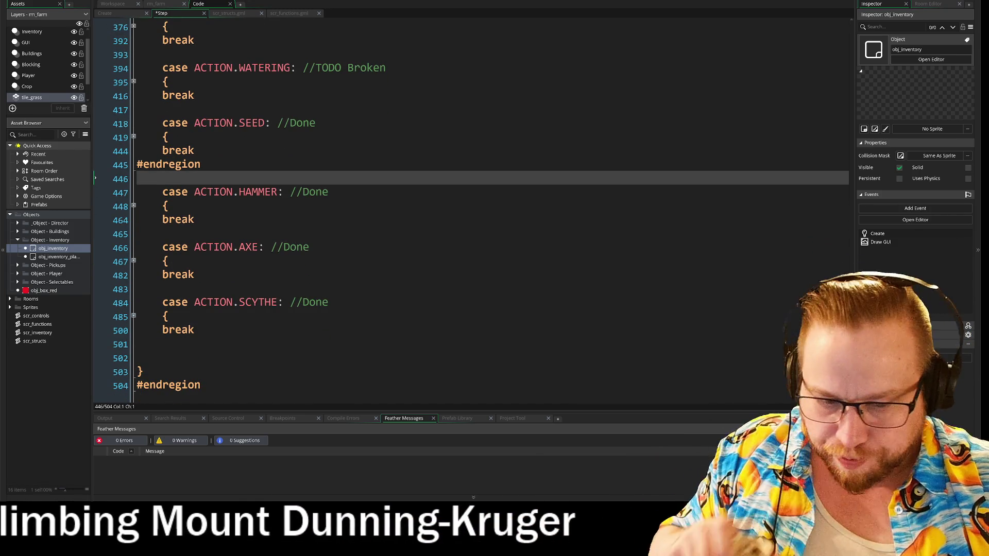
key(Return)
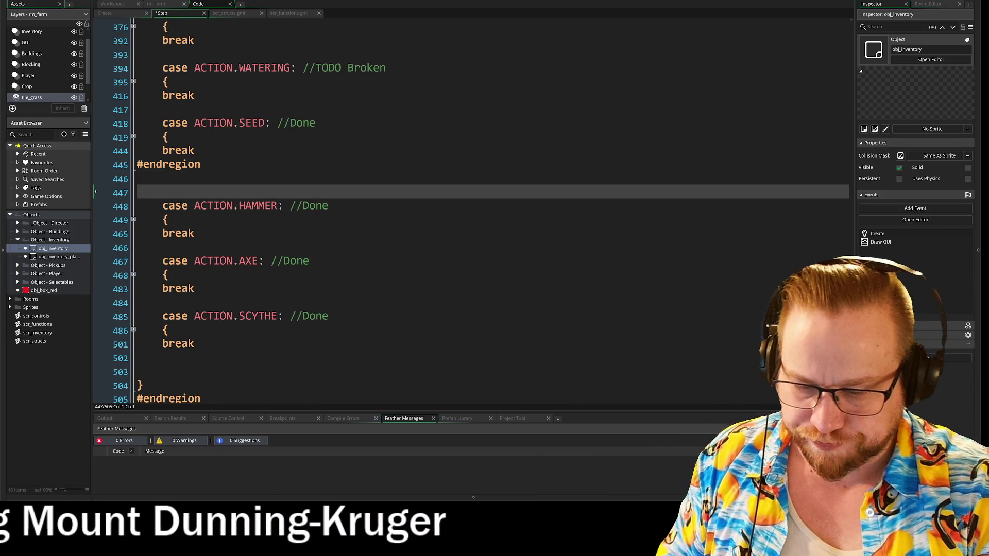
Add a #region //Debris Tools heading above case ACTION.HAMMER.
text(#1)
key(BackSpace)
text(r)
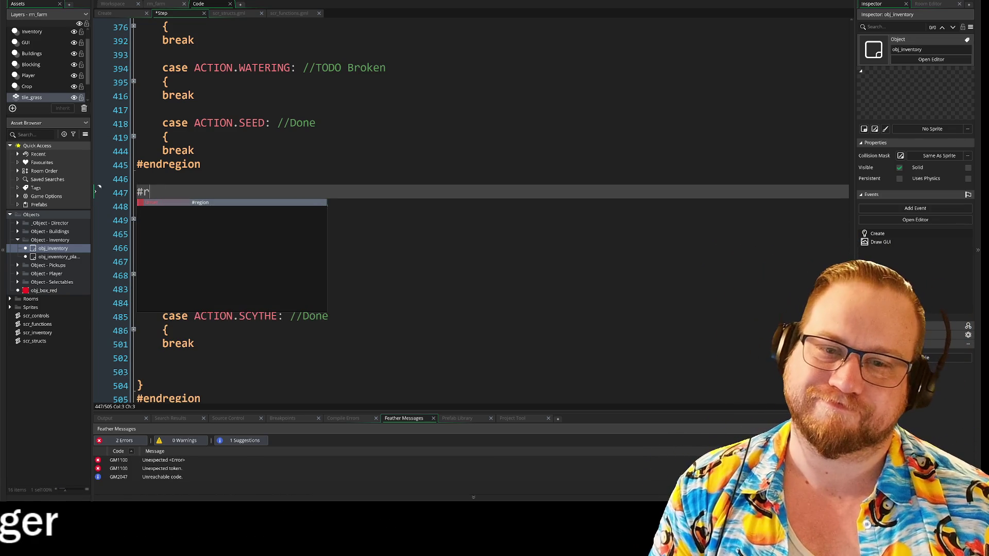
key(Return)
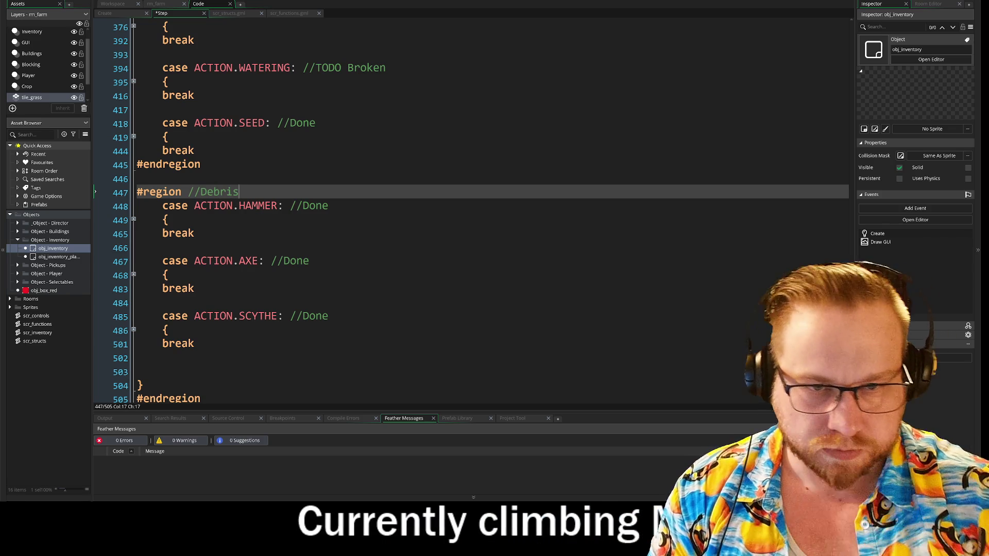
text(Tool)
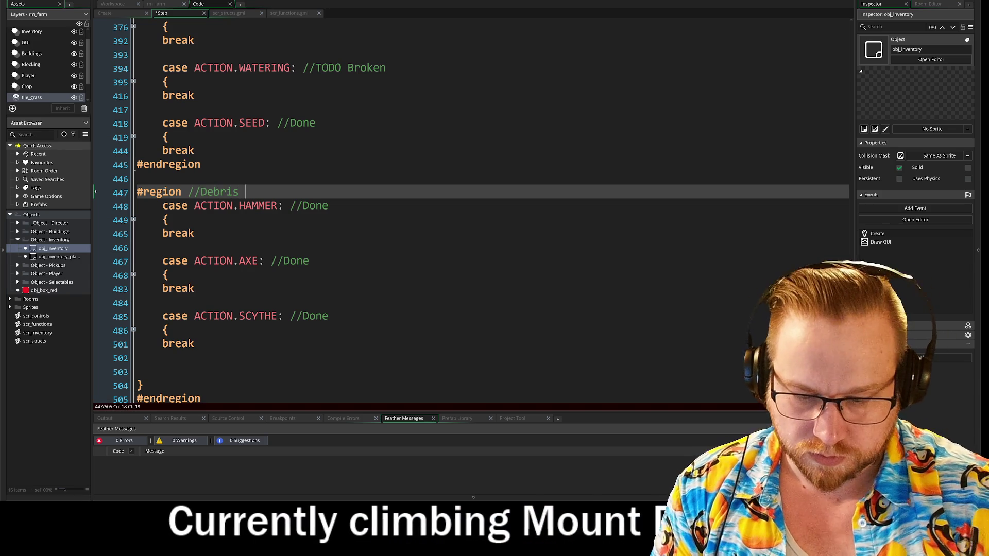
text(s)
Insert #endregion after SCYTHE's break and unfold the HAMMER case body.
click(214, 358)
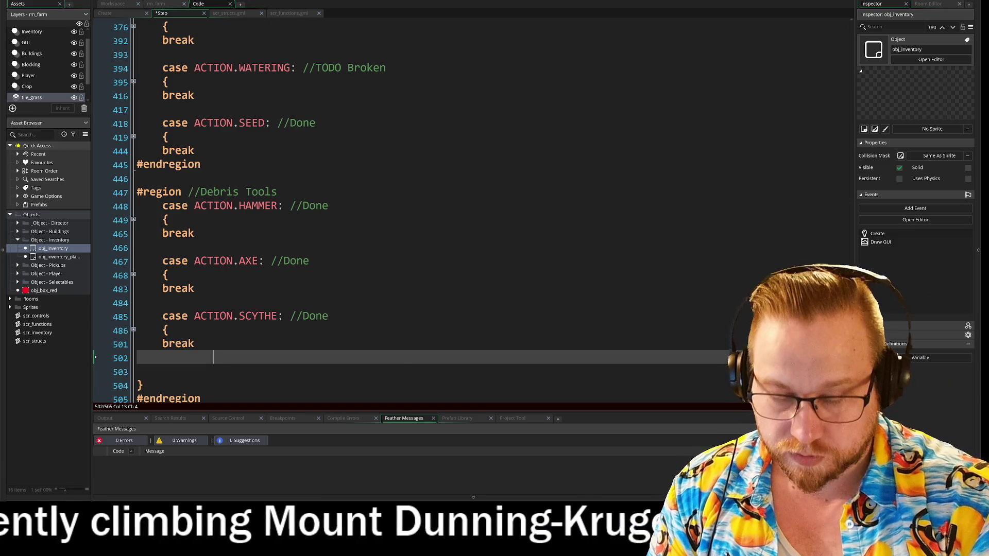
text(#e)
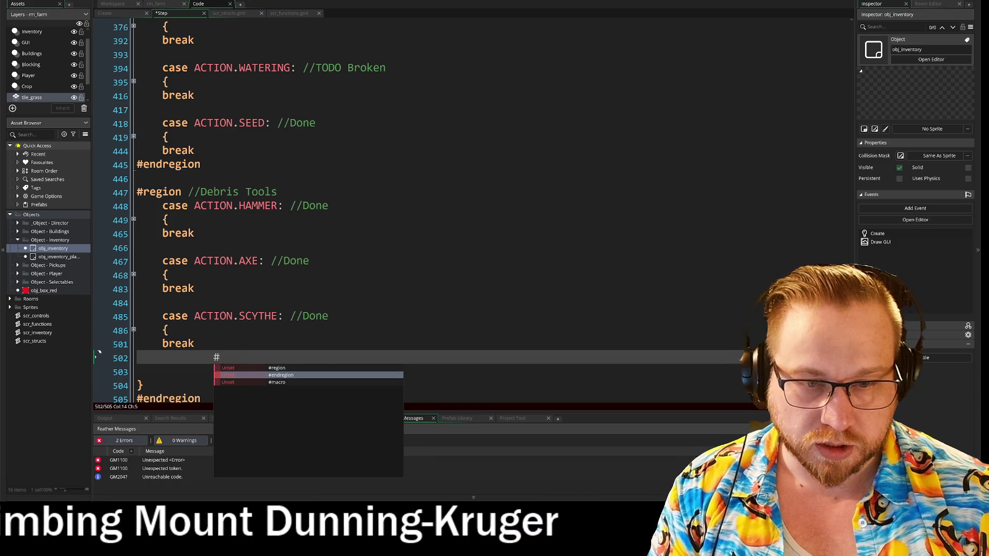
key(Return)
key(Up)
click(214, 358)
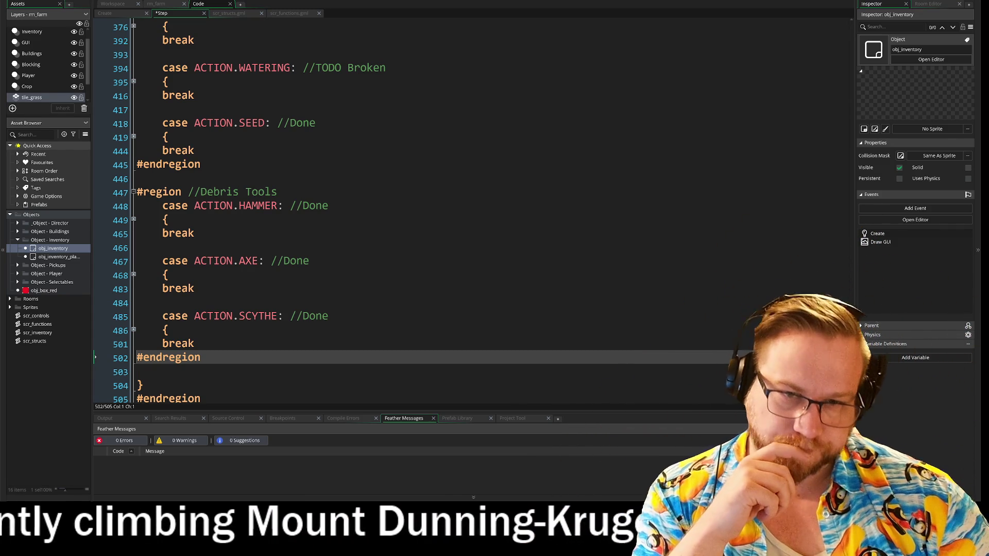
click(133, 220)
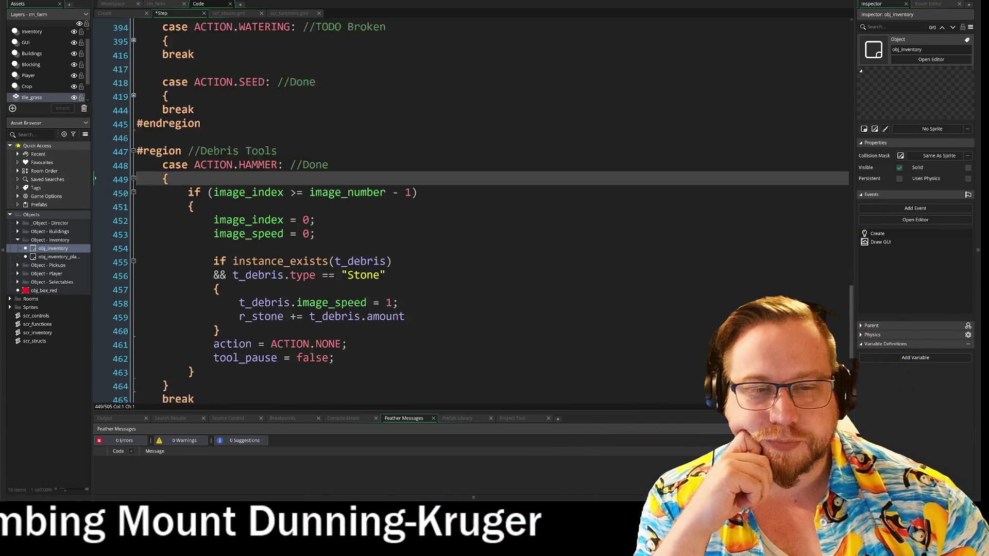
Unfold the AXE and SCYTHE case bodies to show their Wood and Fibre code.
scroll(133, 248, down, 1)
click(132, 256)
scroll(309, 273, down, 2)
scroll(309, 273, down, 2)
click(133, 335)
scroll(133, 336, down, 5)
scroll(464, 206, down, 1)
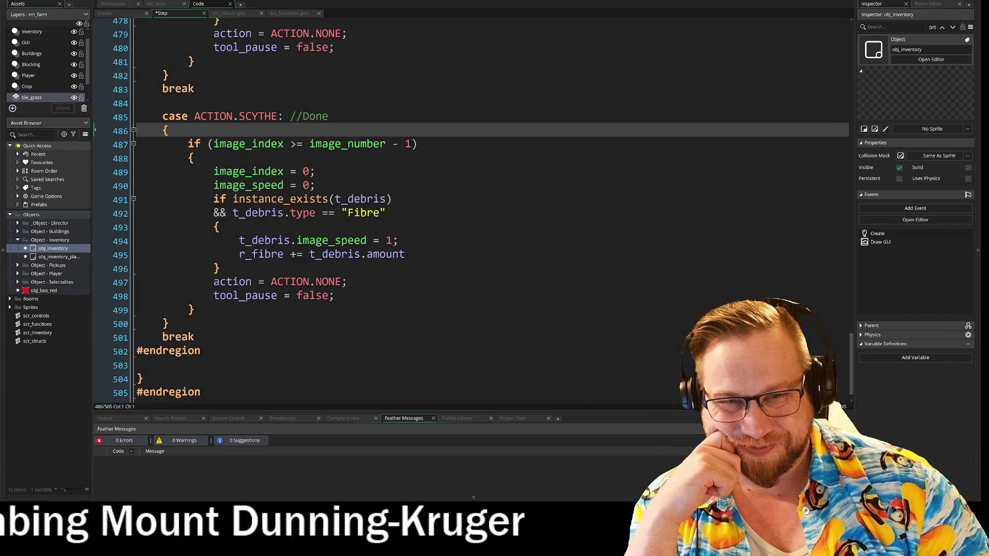
Select the case ACTION.HAMMER label line.
scroll(464, 206, up, 7)
scroll(265, 211, up, 2)
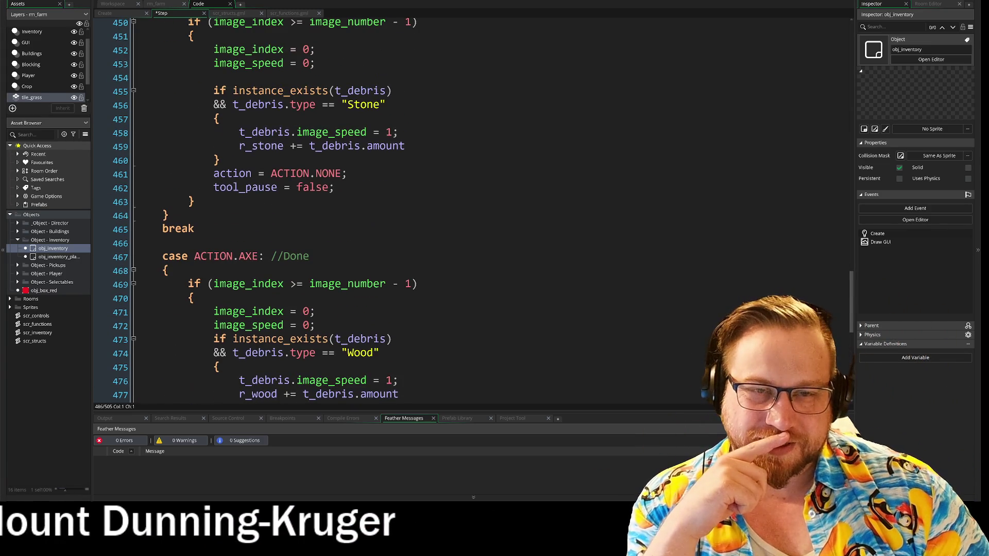
scroll(471, 211, up, 2)
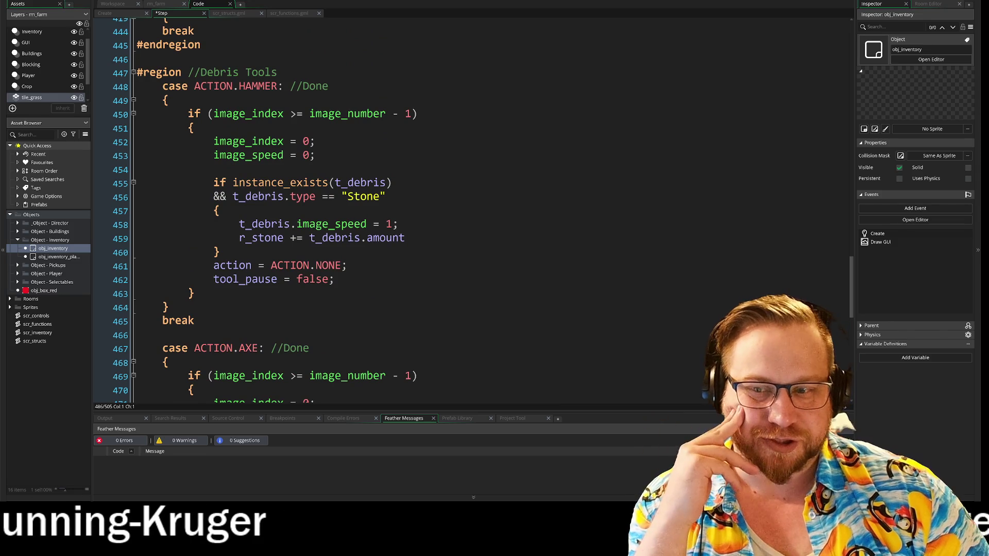
drag(163, 86, 329, 86)
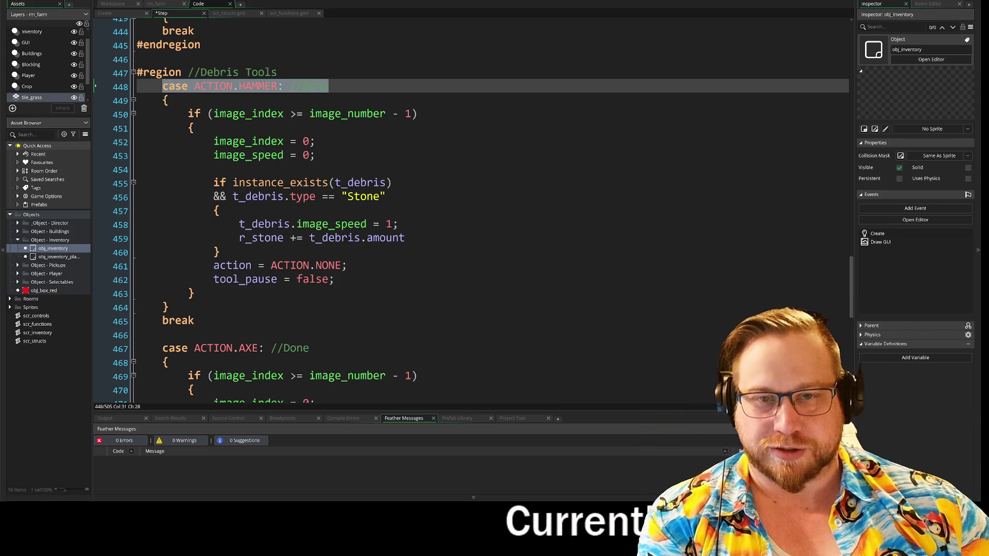
Clear the HAMMER case's break line and the AXE case label.
mouse_move(247, 114)
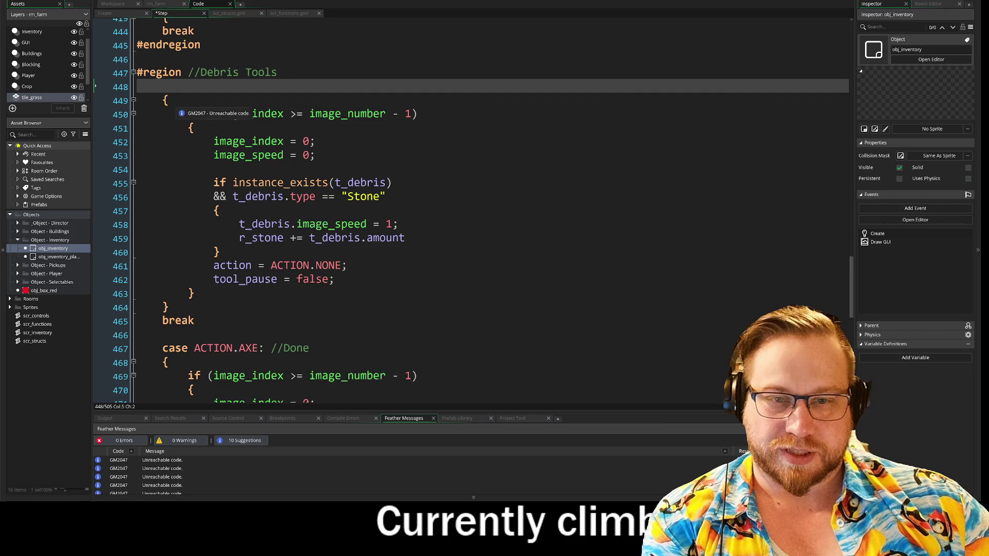
scroll(464, 206, down, 2)
drag(195, 228, 148, 236)
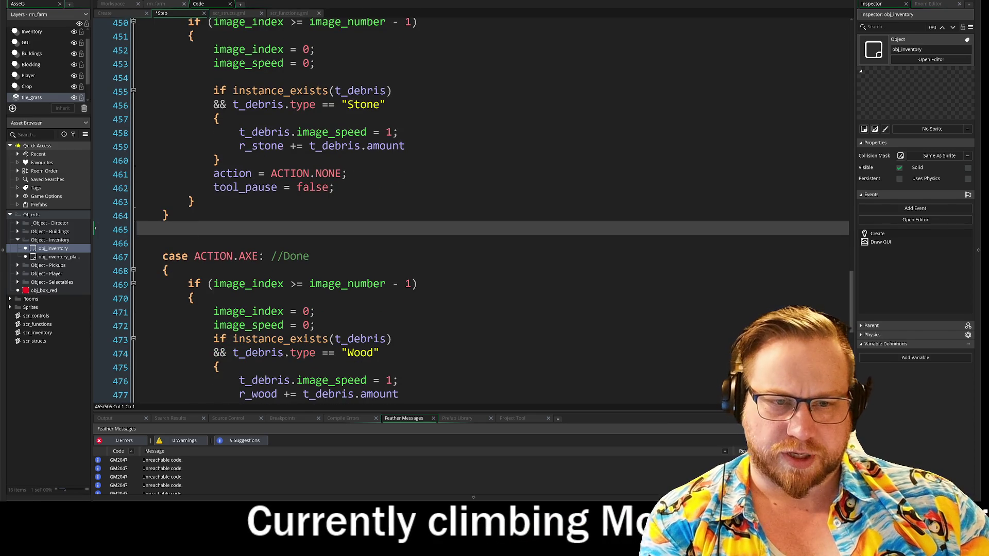
drag(310, 256, 137, 261)
Clear the AXE break and SCYTHE case lines, then select the Wood debris check.
scroll(95, 256, down, 3)
click(98, 364)
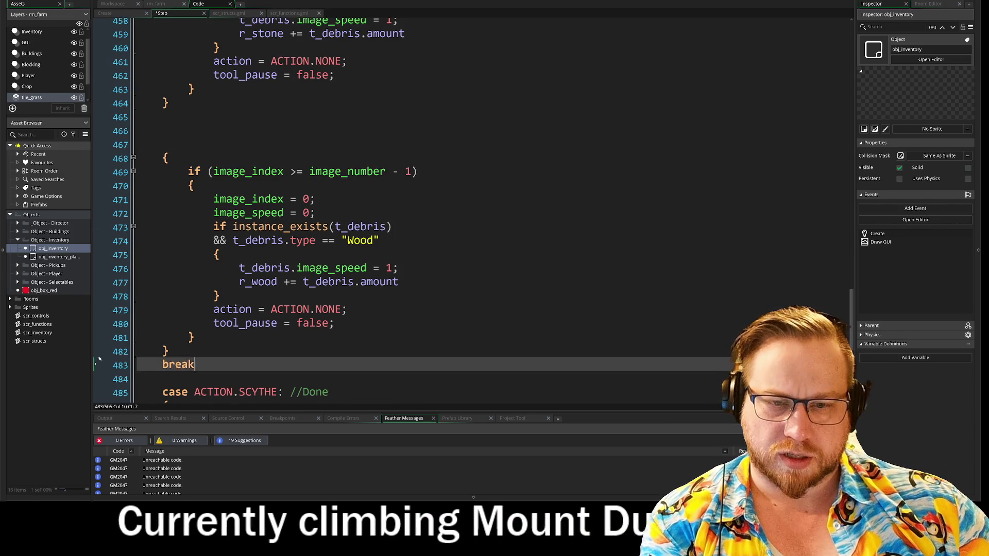
scroll(127, 371, down, 3)
drag(329, 280, 117, 285)
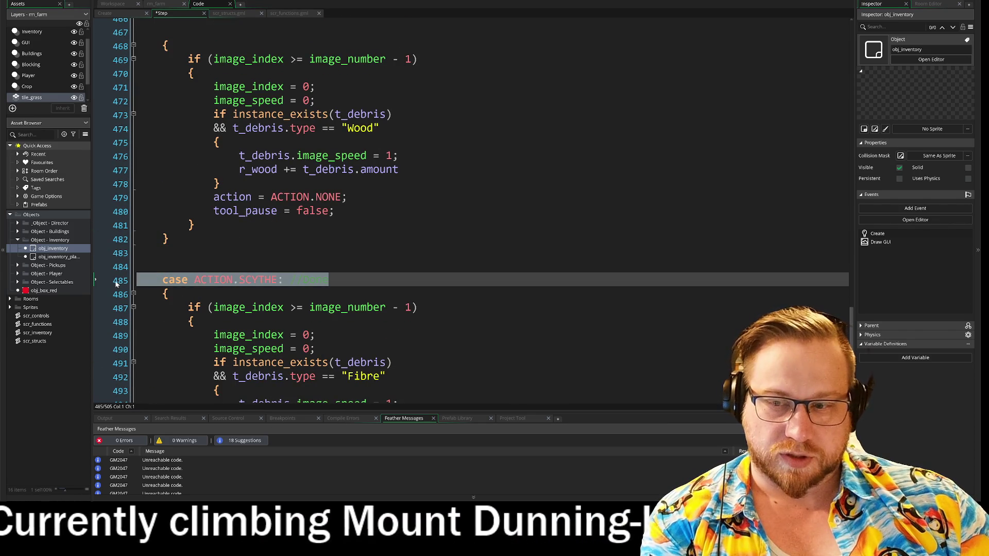
scroll(472, 210, down, 3)
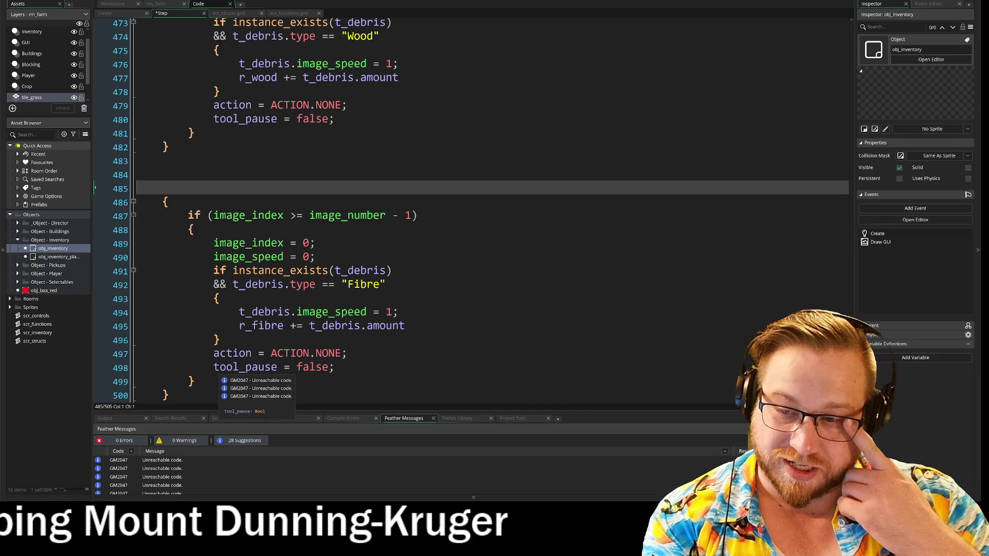
scroll(154, 329, down, 2)
drag(196, 328, 137, 331)
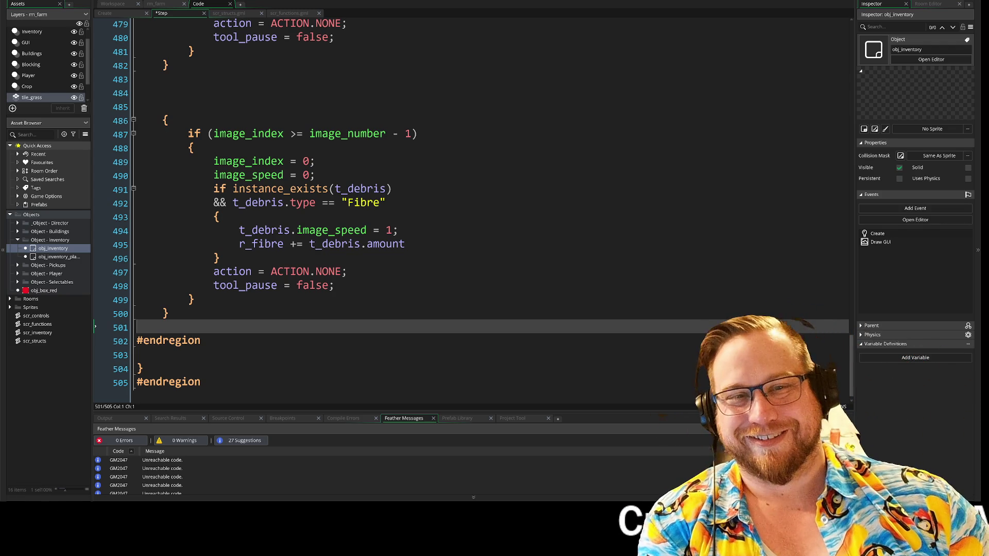
scroll(361, 206, up, 5)
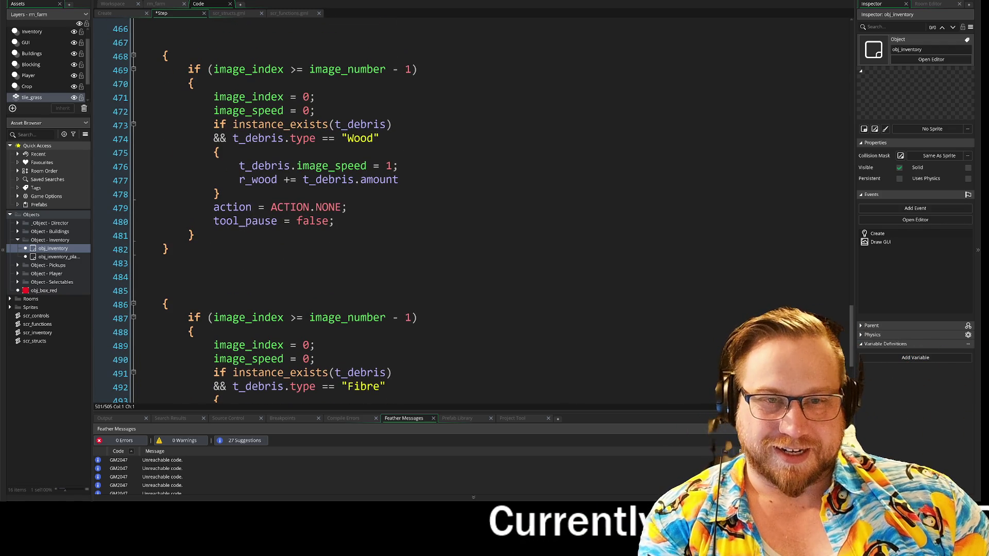
mouse_move(214, 124)
mouse_down()
mouse_move(392, 125)
mouse_move(221, 154)
mouse_move(239, 194)
mouse_up()
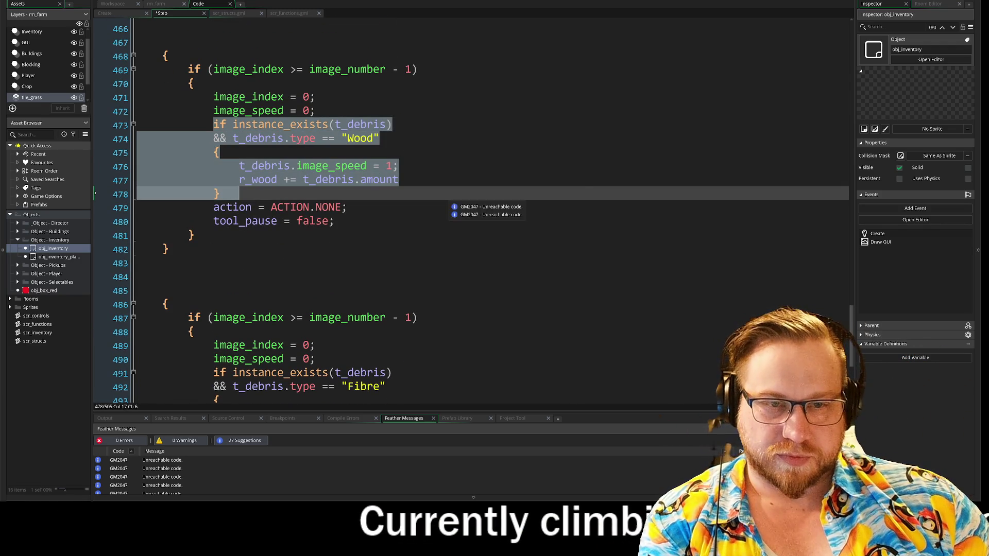
Copy the Wood debris check into the Fibre block after its image_speed line.
right_click(344, 170)
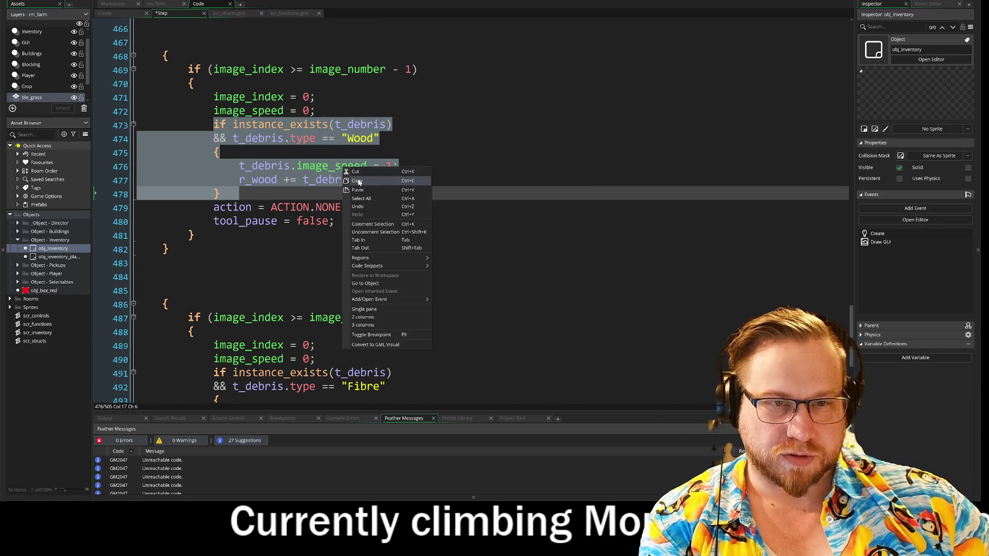
click(358, 181)
scroll(358, 180, down, 3)
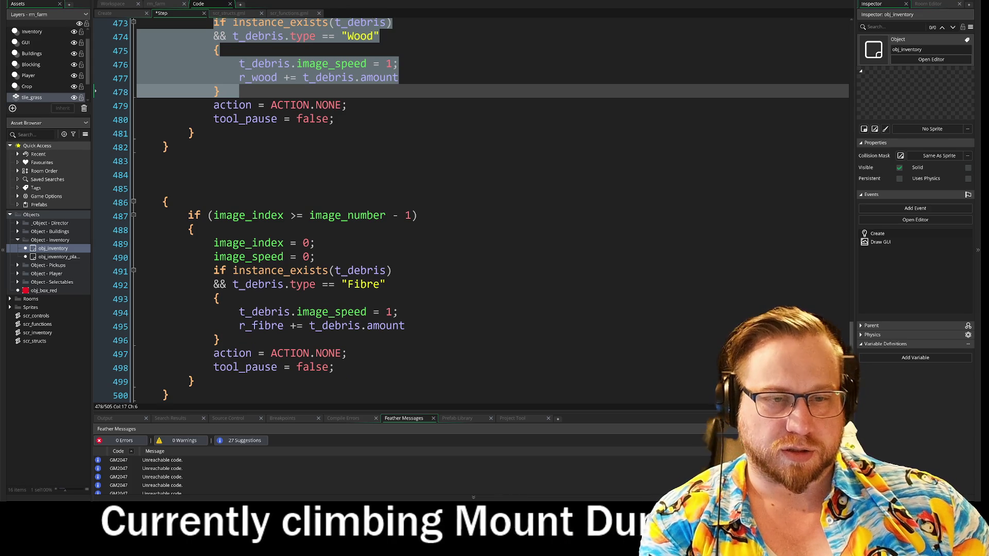
click(315, 257)
key(Return)
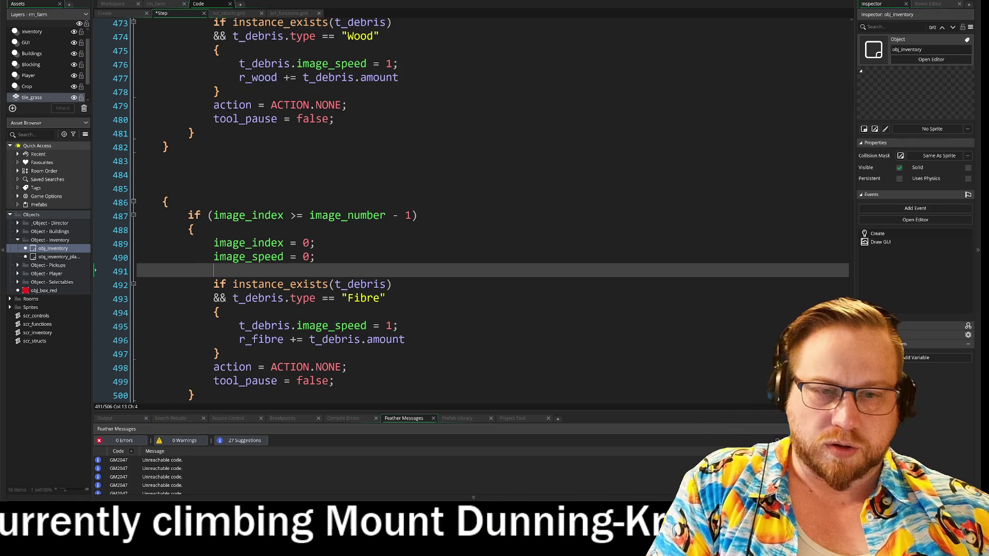
key(ctrl+v)
Paste the Stone debris check above the Wood check in the combined block.
scroll(423, 242, up, 6)
scroll(422, 206, up, 1)
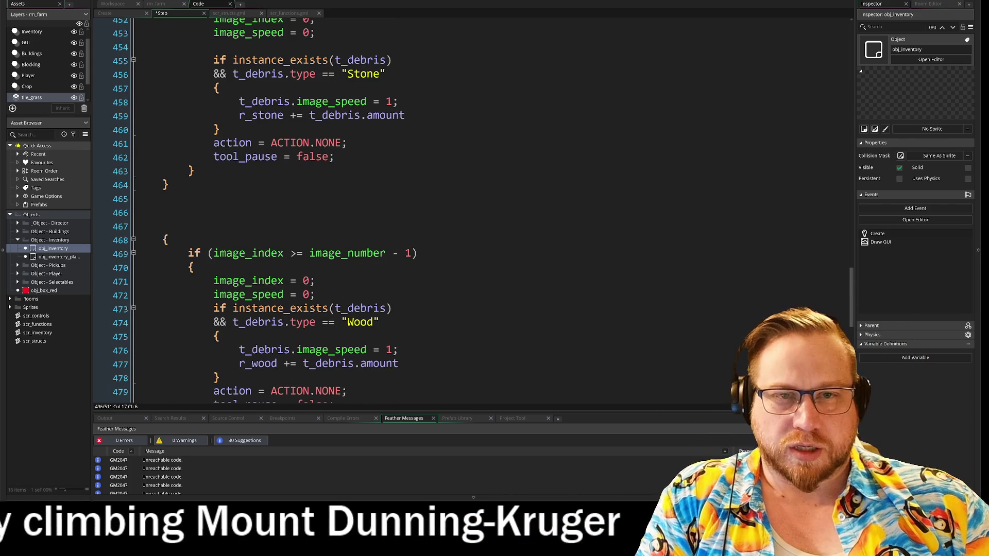
mouse_move(213, 60)
mouse_down()
mouse_move(405, 115)
mouse_move(221, 130)
mouse_up()
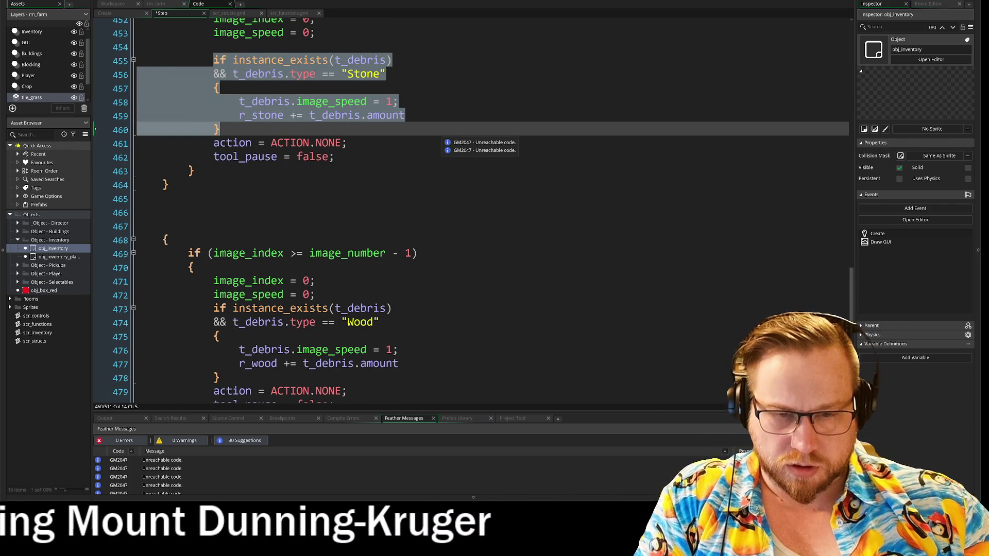
scroll(443, 216, down, 8)
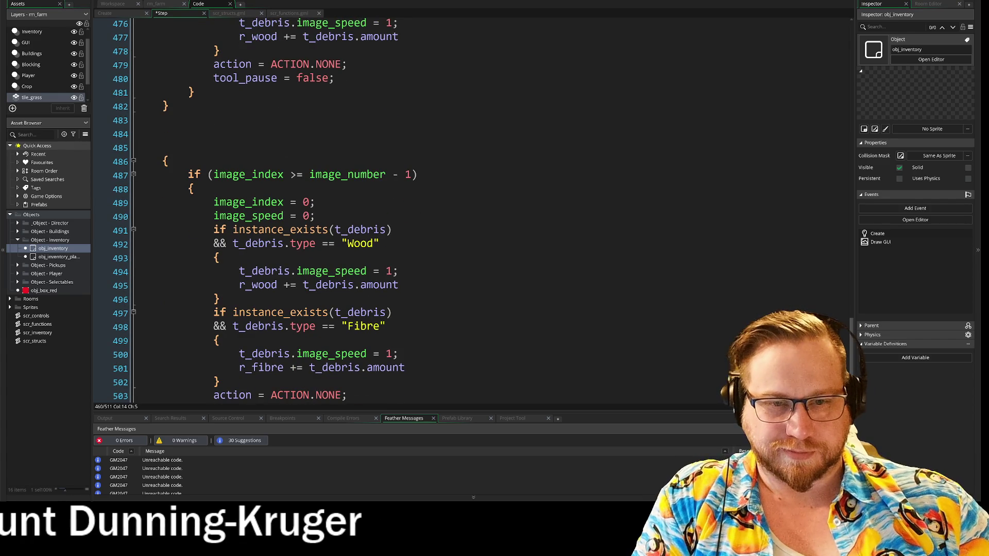
click(315, 216)
key(Return)
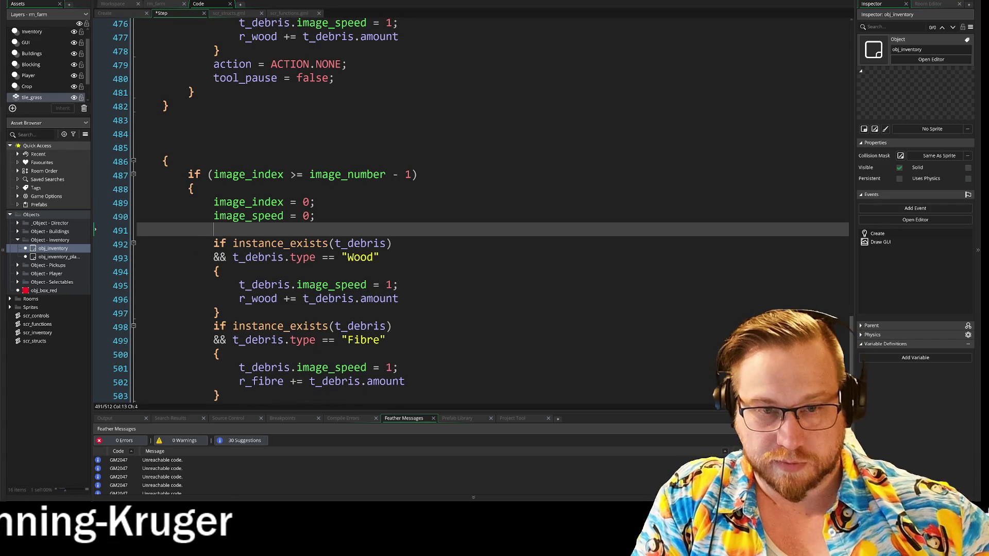
key(ctrl+v)
Delete the old separate Stone and Wood blocks and their leftover blank lines.
scroll(392, 211, up, 5)
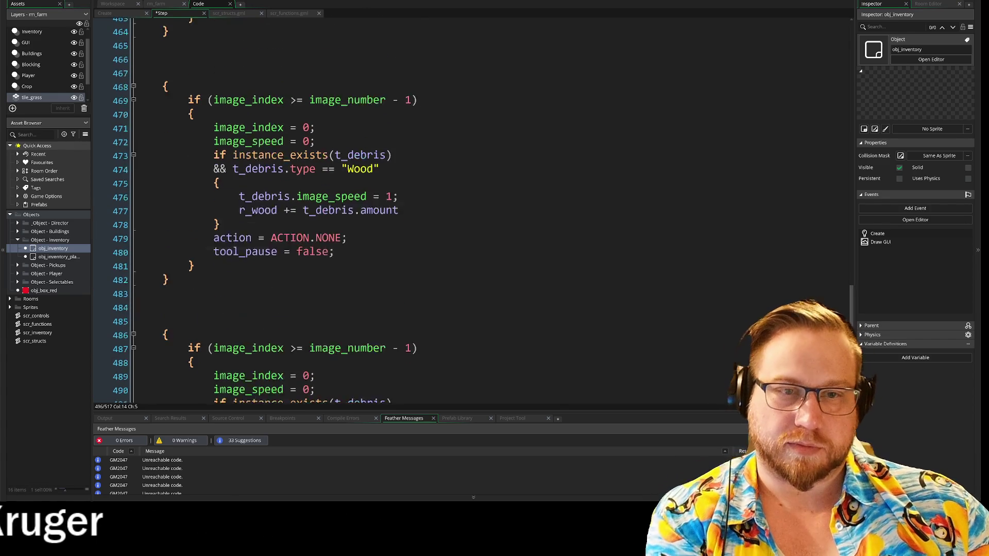
mouse_move(147, 307)
mouse_down()
mouse_move(149, 18)
mouse_move(144, 275)
mouse_move(144, 177)
mouse_move(144, 219)
mouse_move(131, 133)
mouse_move(142, 94)
mouse_up()
key(Delete)
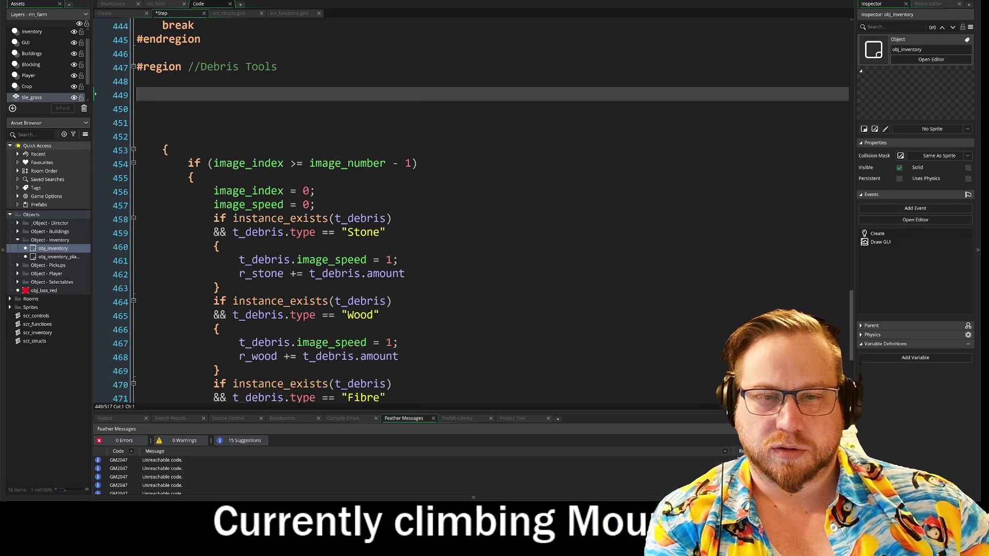
key(Delete)
key(Delete)
key(Delete)
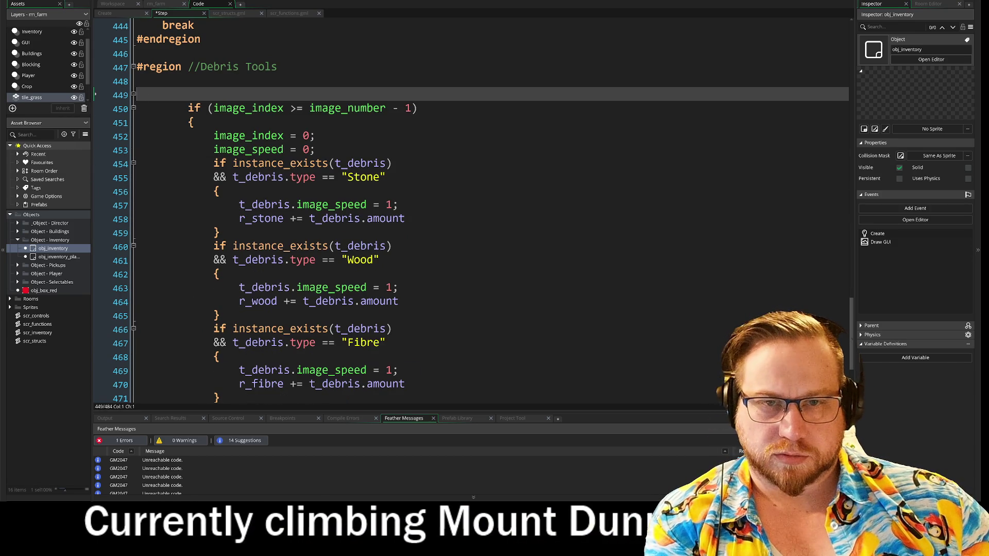
key(BackSpace)
Delete the stray closing brace below the combined debris block.
scroll(464, 206, down, 2)
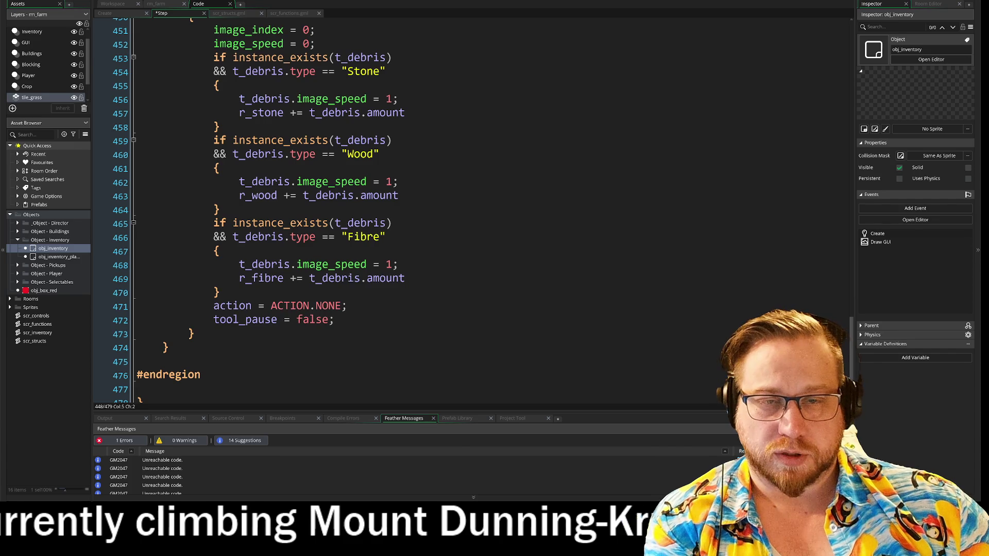
scroll(155, 329, up, 3)
scroll(154, 330, down, 3)
click(145, 360)
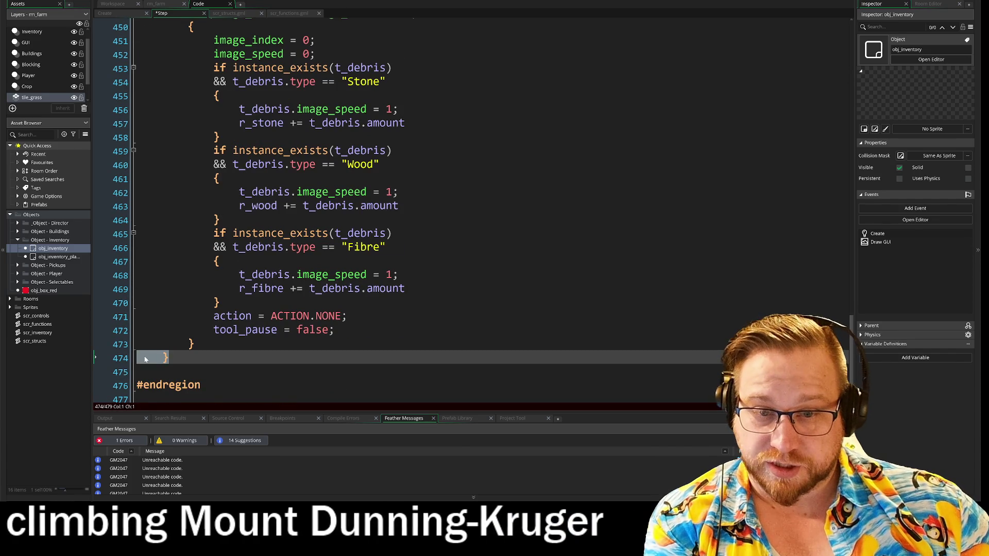
key(Delete)
Outdent the combined debris block one level with Shift+Tab.
mouse_move(137, 359)
mouse_down()
mouse_move(155, 26)
mouse_move(195, 375)
mouse_up()
key(shift+Tab)
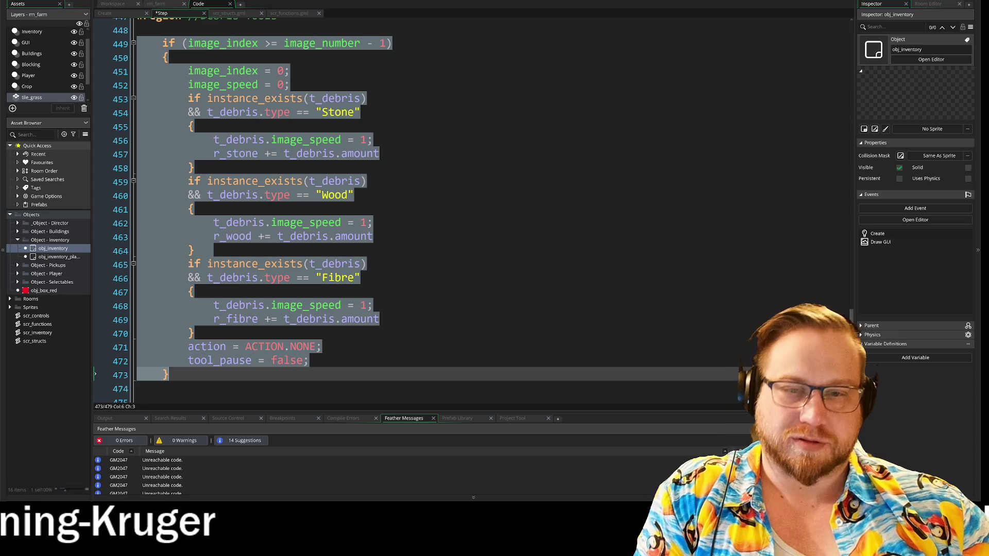
click(161, 57)
click(329, 85)
scroll(463, 206, up, 2)
scroll(464, 206, down, 2)
scroll(463, 206, up, 1)
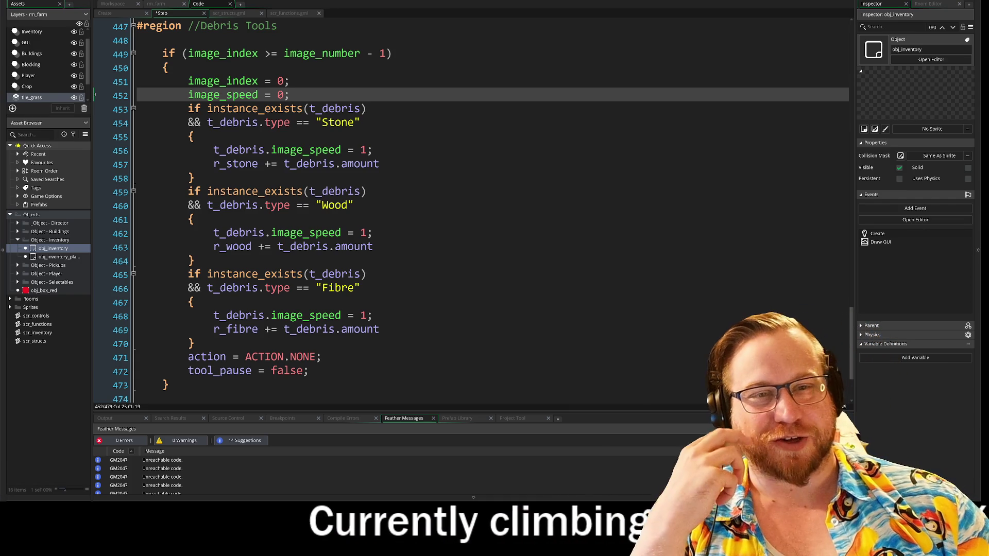
Put a blank line after image_speed = 0 and remove the extra one after the Stone check.
click(194, 178)
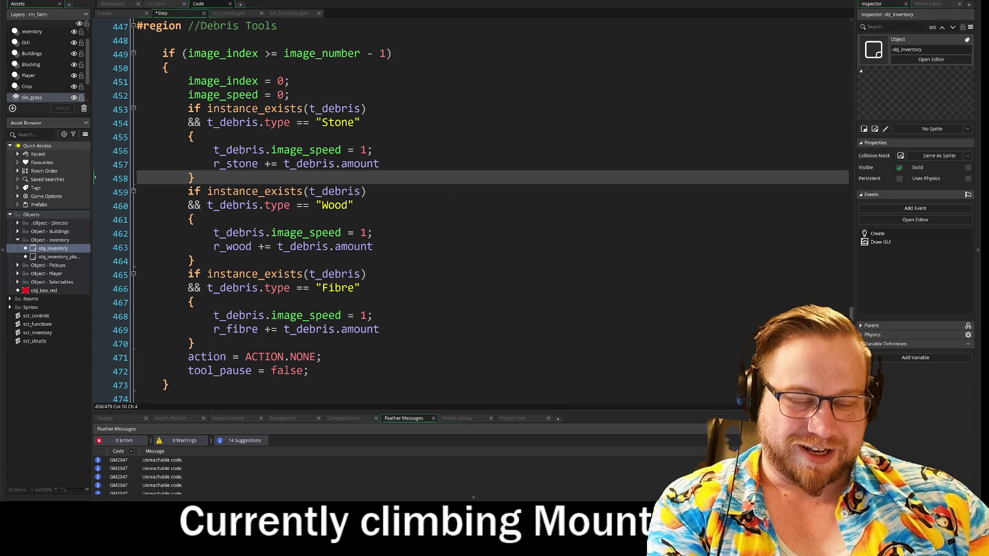
key(Return)
click(290, 94)
key(Return)
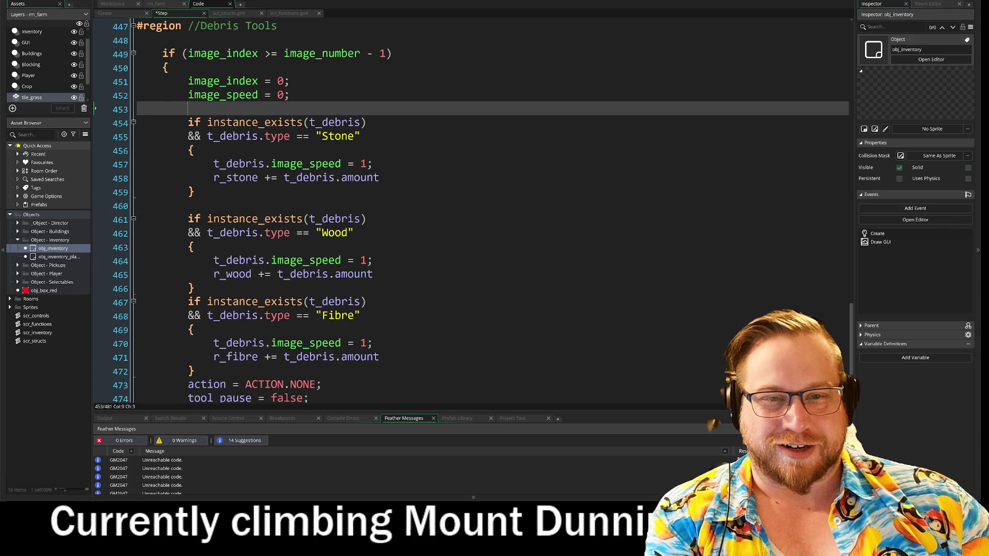
click(299, 206)
key(BackSpace)
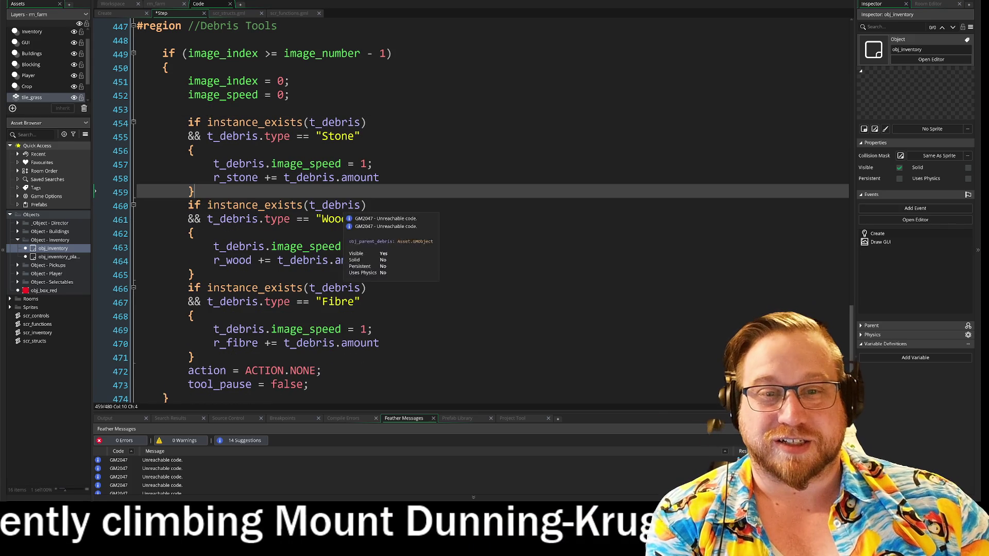
scroll(454, 296, down, 1)
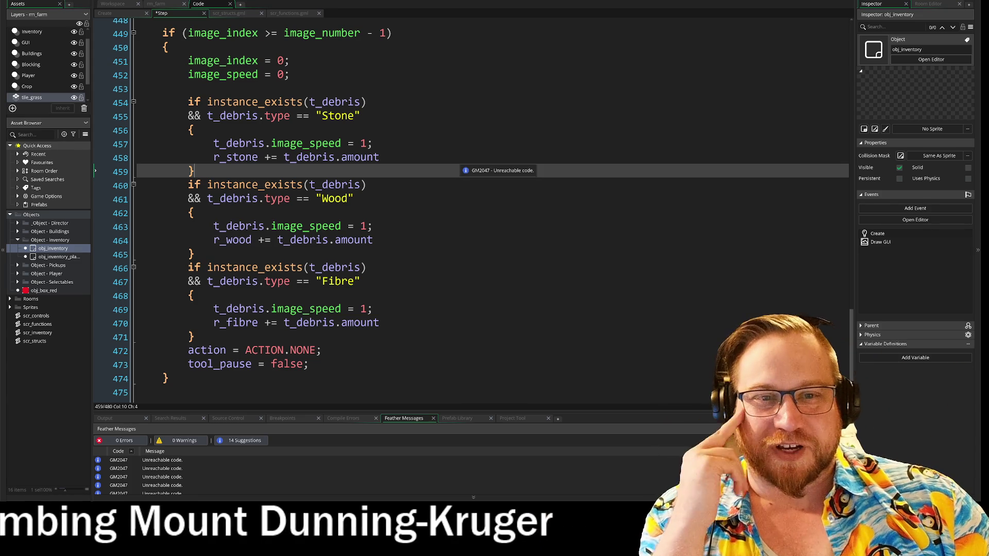
Delete empty line 472 after the Fibre block and review the Stone, Wood and Fibre checks.
drag(188, 102, 465, 340)
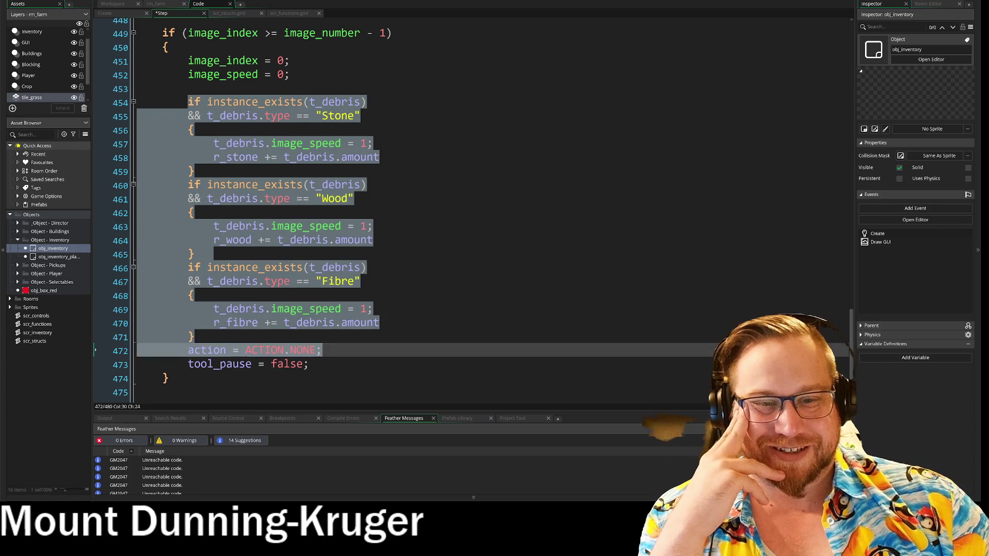
click(465, 346)
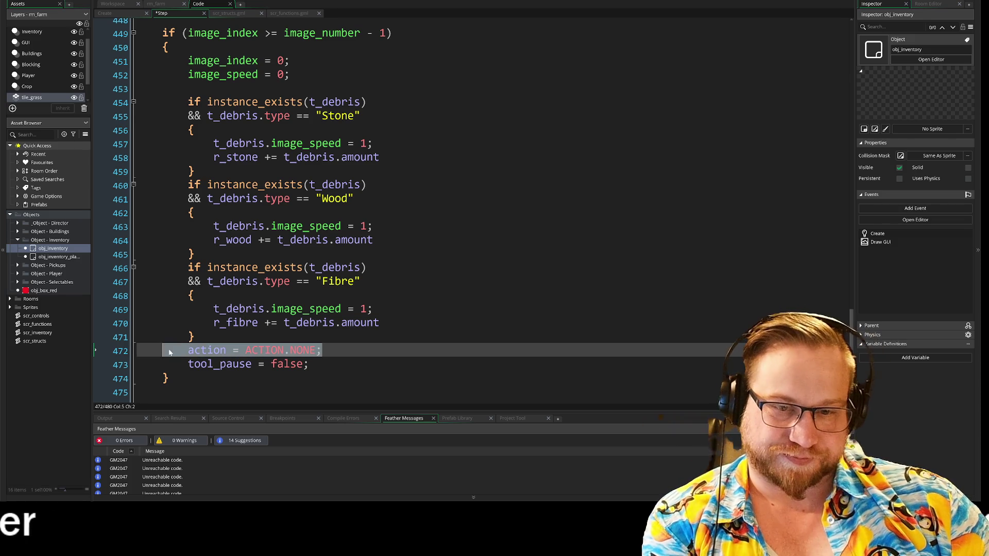
key(BackSpace)
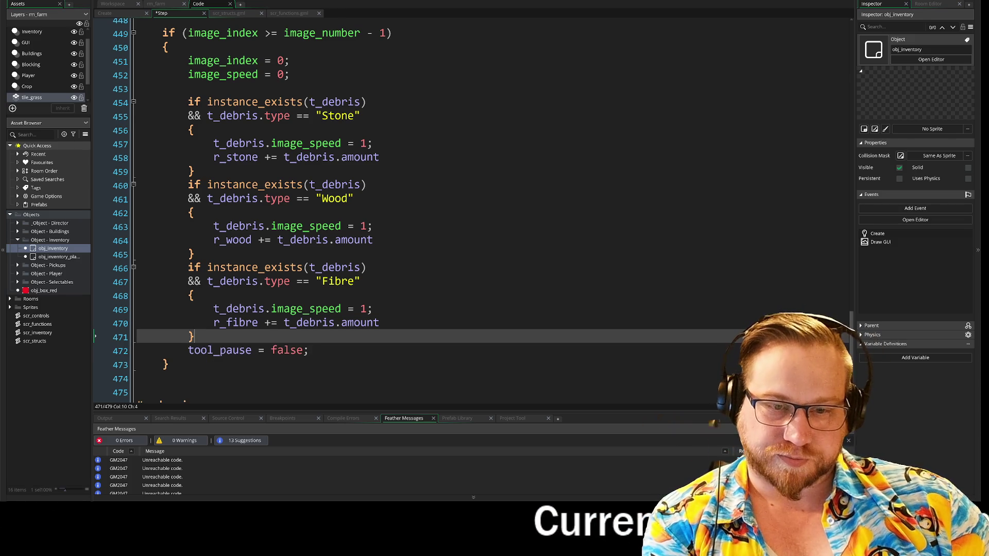
scroll(397, 314, up, 2)
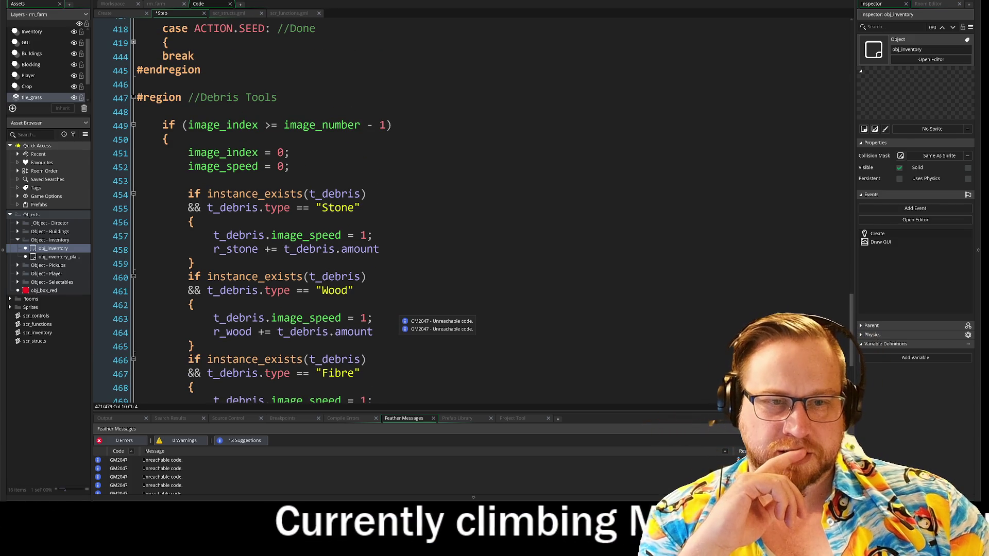
scroll(397, 211, down, 2)
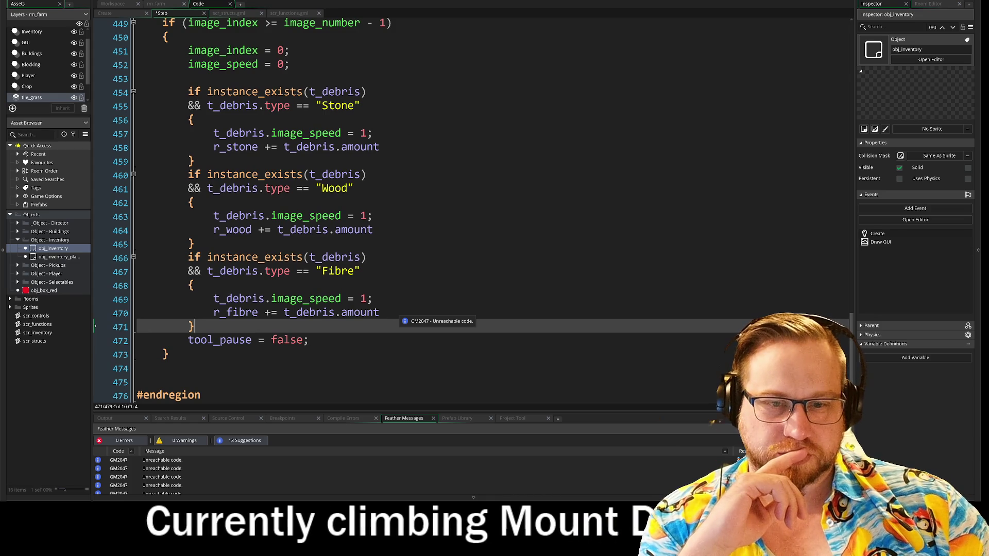
scroll(396, 314, down, 1)
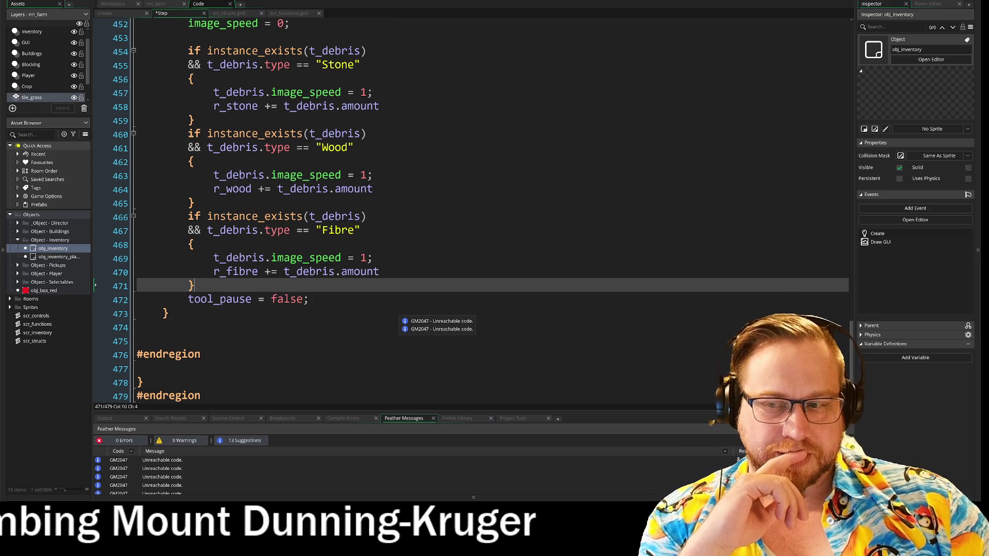
scroll(399, 317, up, 1)
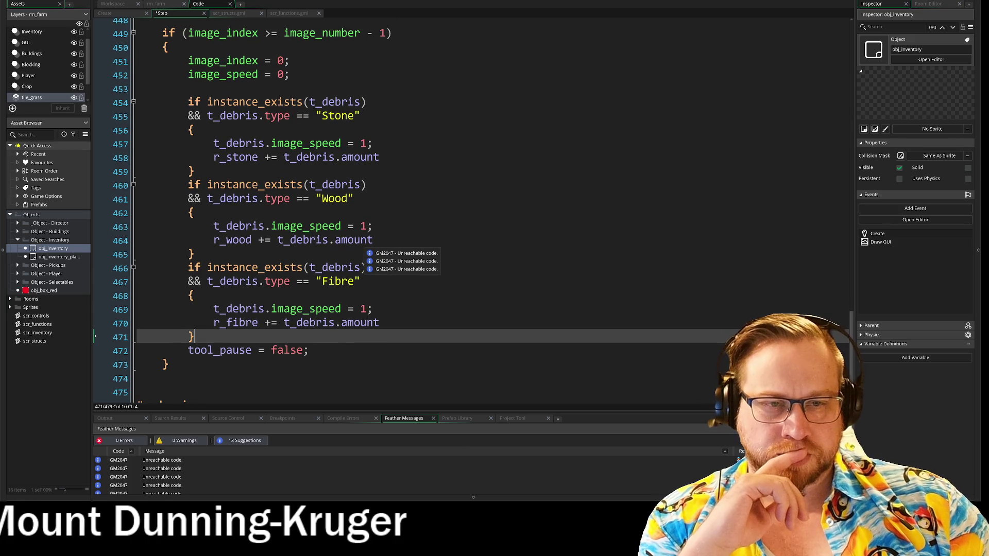
scroll(368, 252, up, 1)
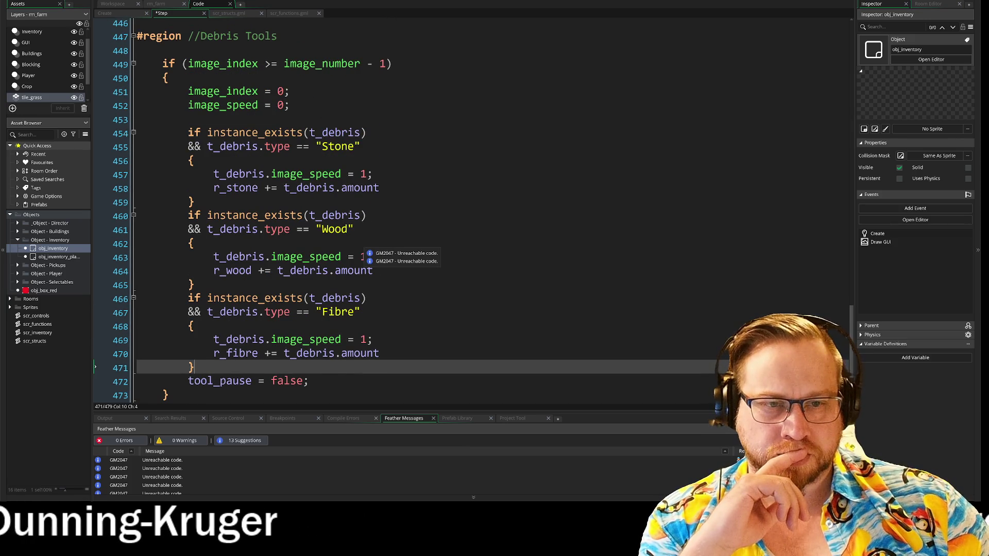
scroll(368, 251, down, 1)
click(574, 240)
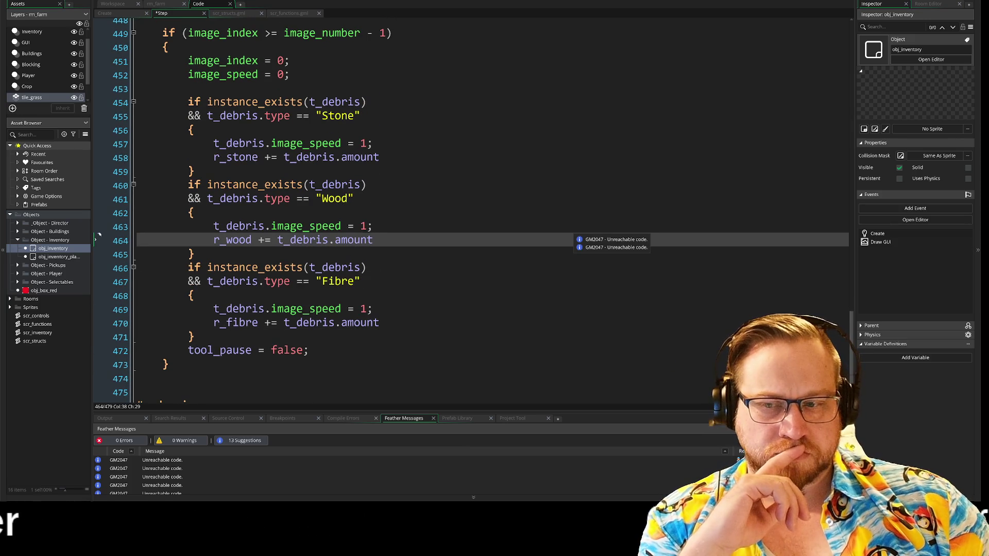
scroll(574, 240, up, 4)
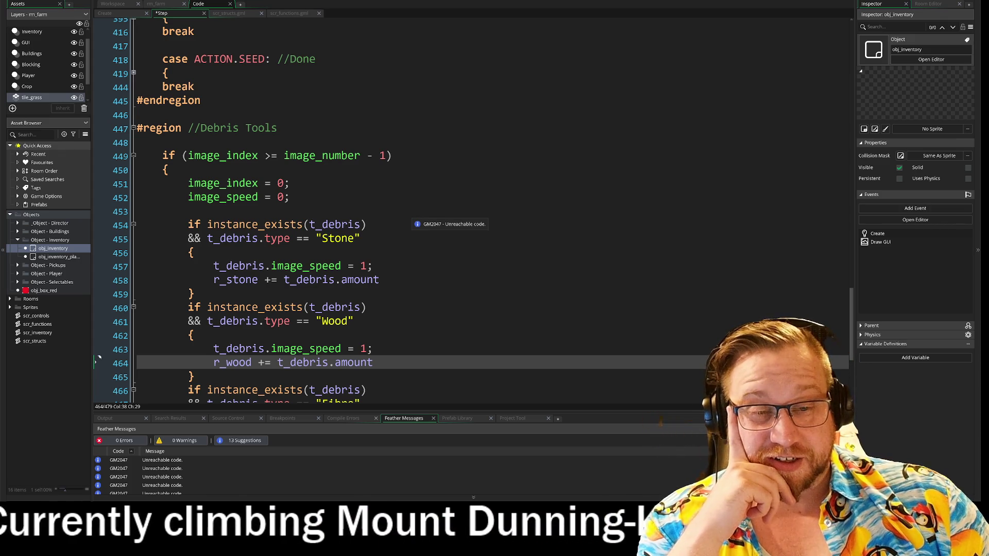
click(290, 197)
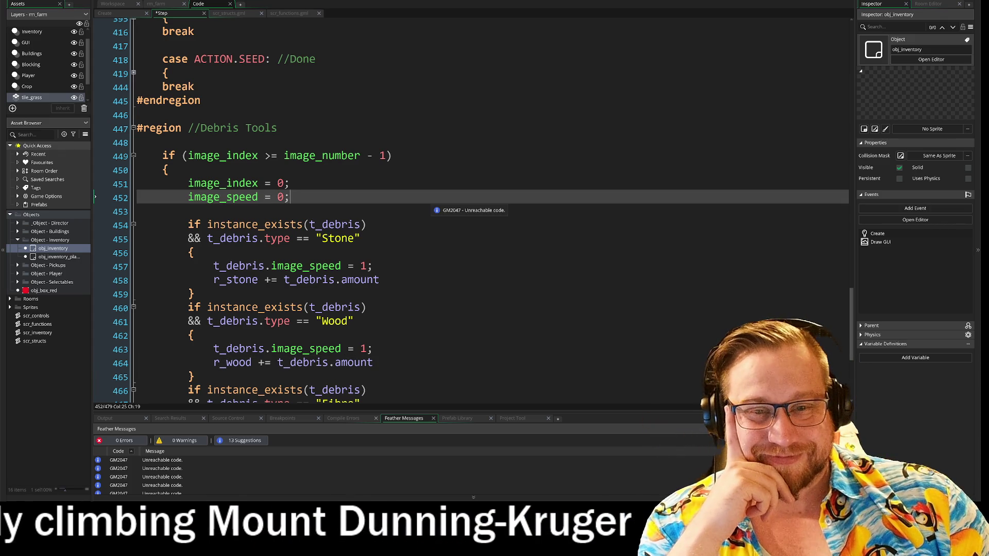
key(Down)
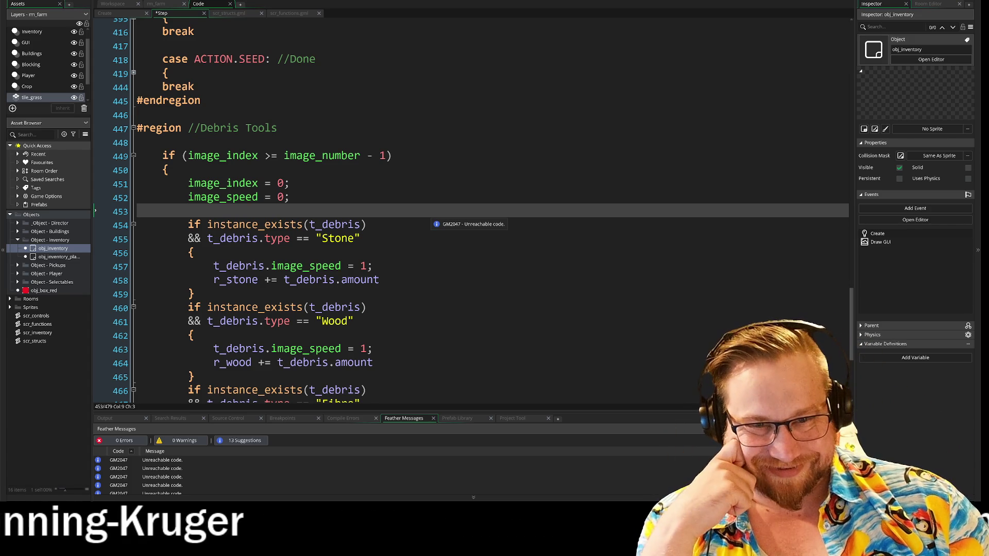
scroll(433, 219, down, 2)
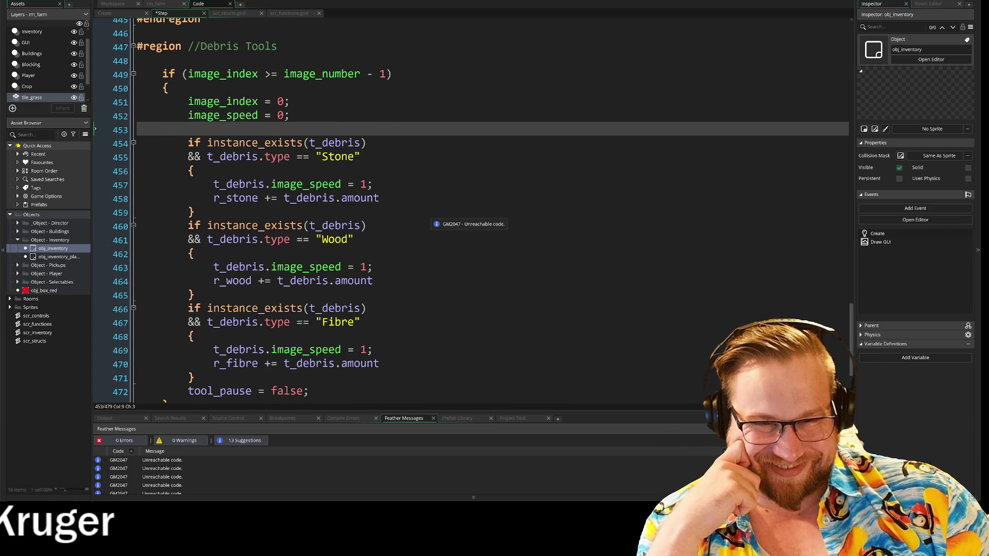
scroll(433, 224, down, 1)
scroll(432, 221, down, 2)
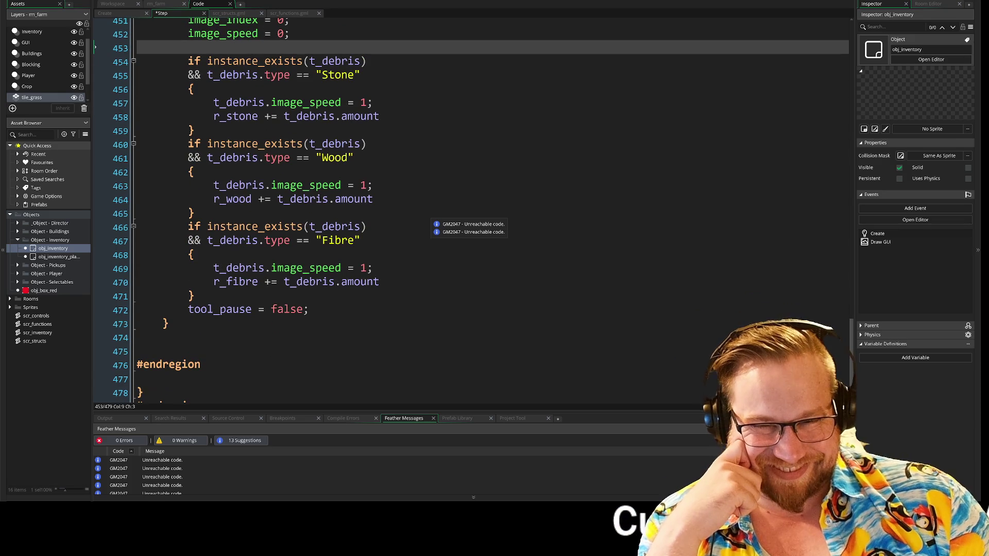
scroll(433, 221, up, 7)
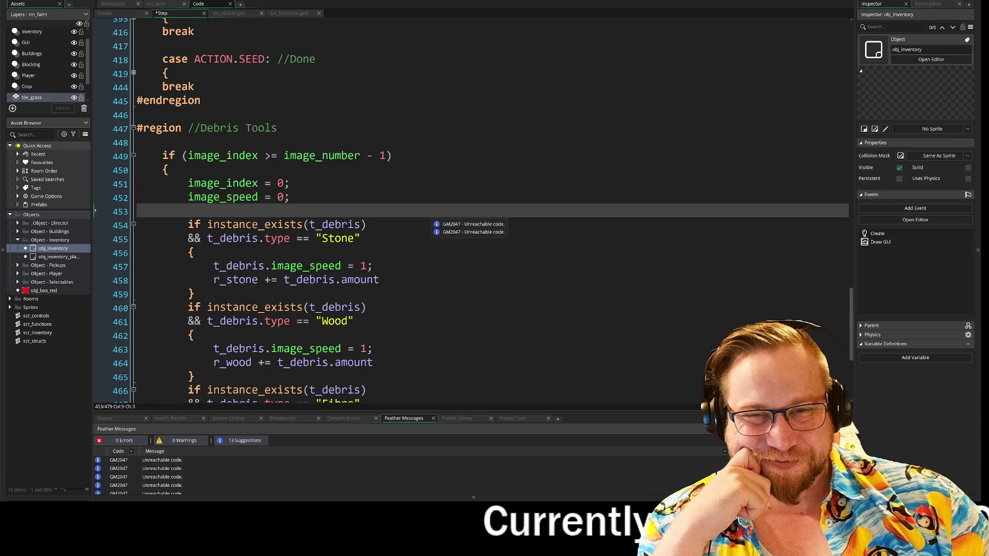
scroll(433, 221, up, 2)
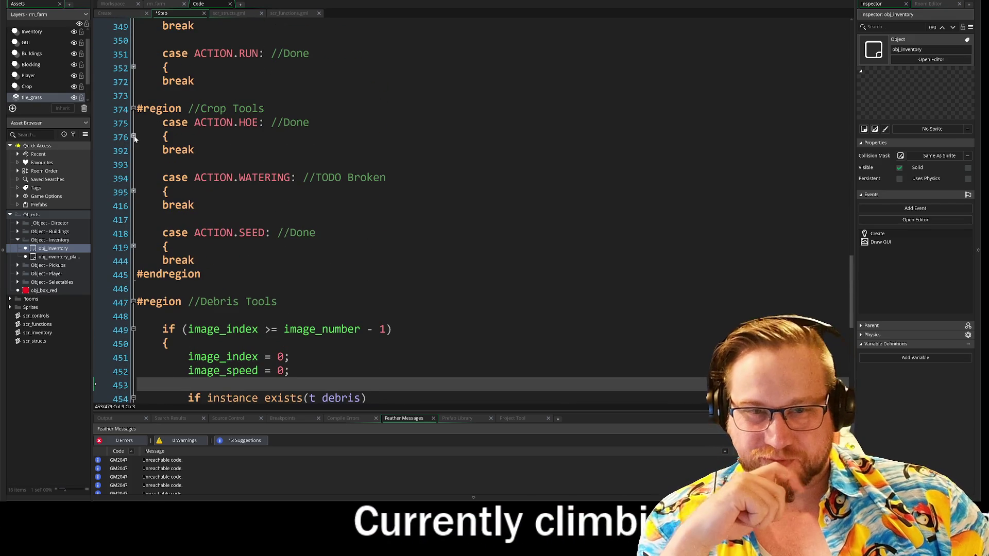
click(134, 136)
click(134, 137)
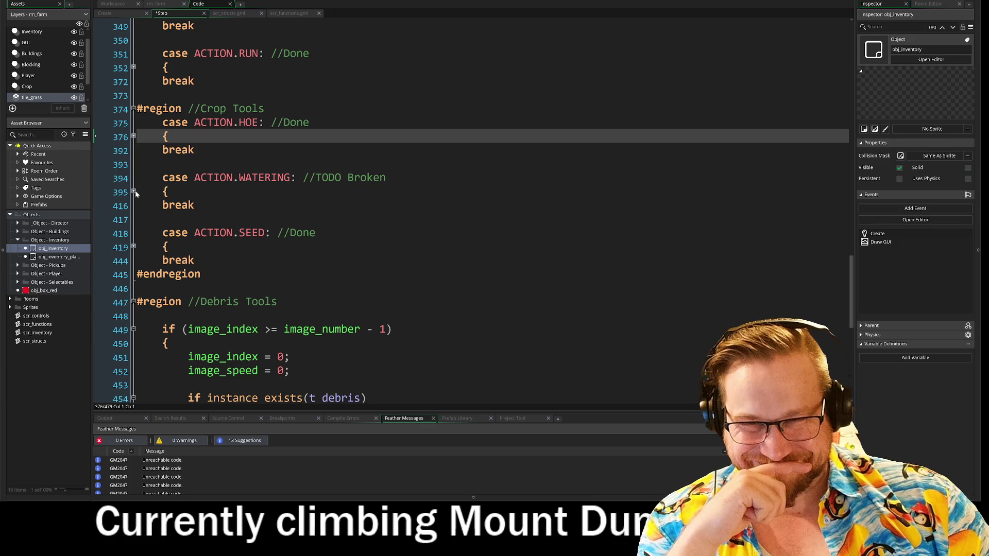
click(134, 247)
scroll(134, 248, down, 5)
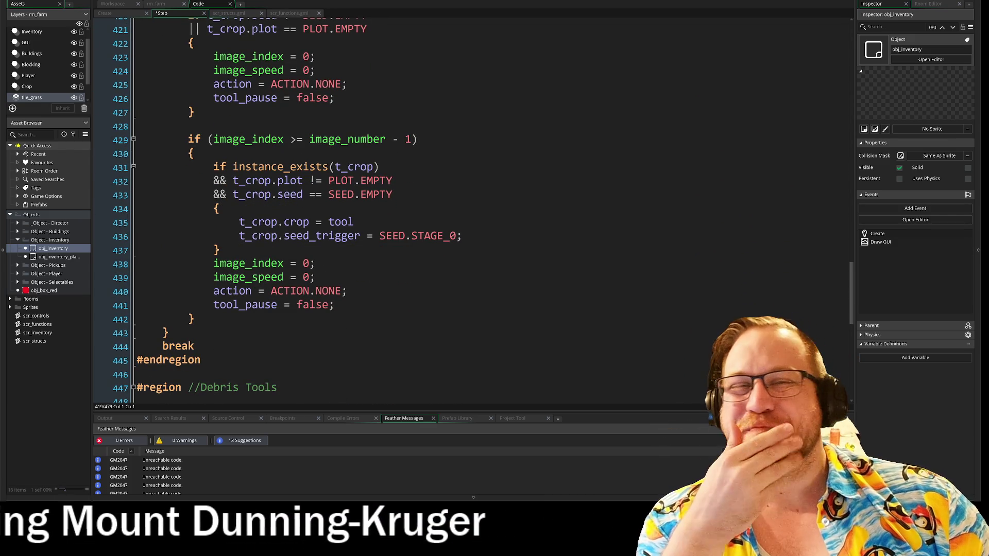
scroll(134, 166, up, 4)
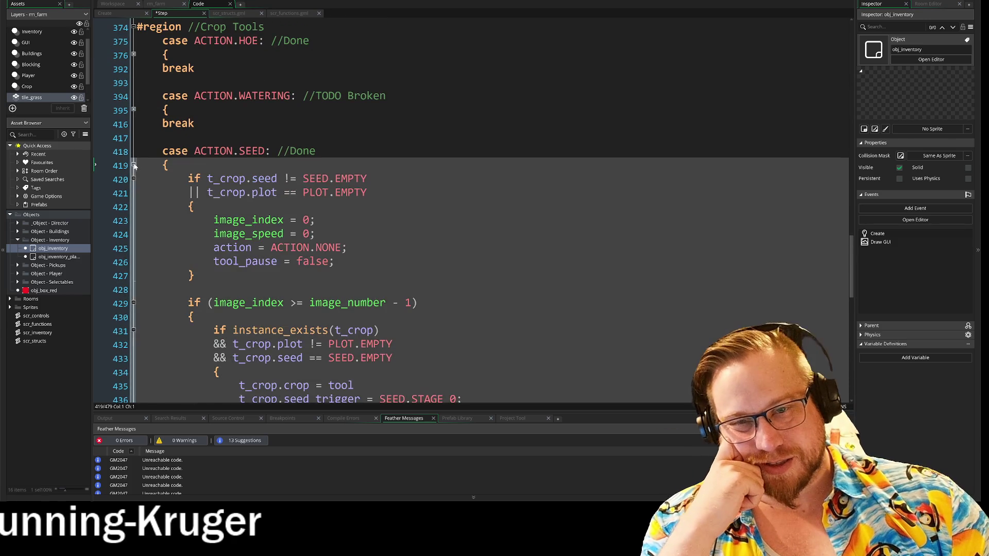
click(134, 165)
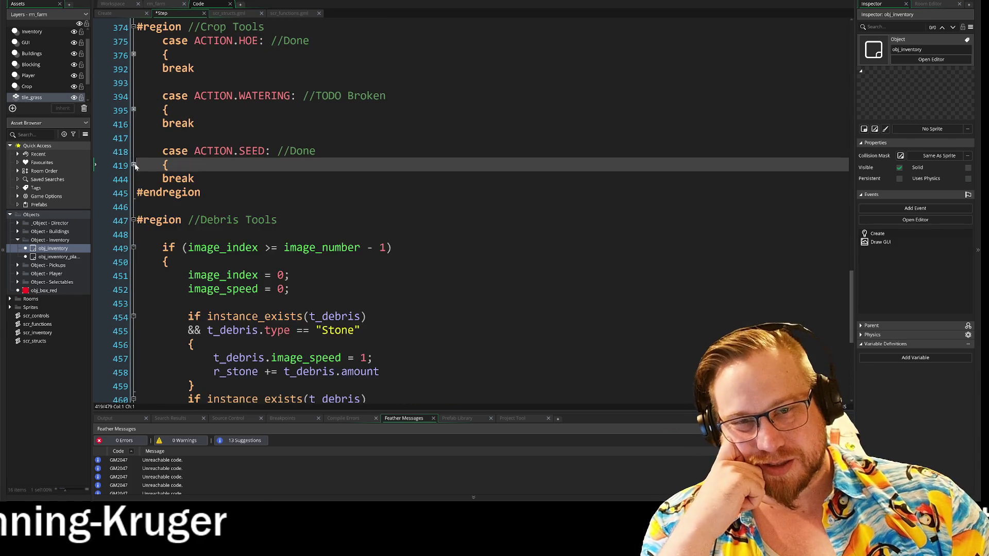
scroll(464, 206, up, 2)
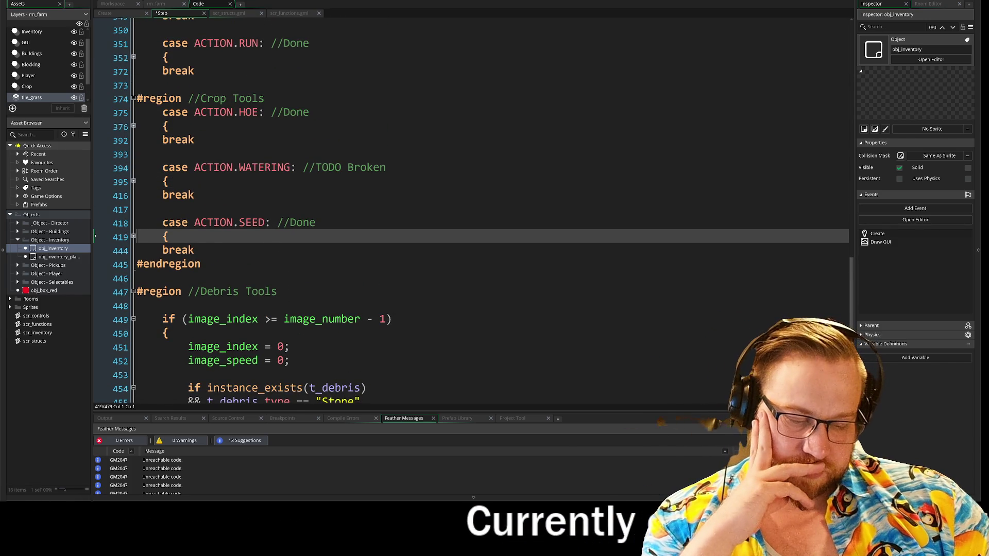
scroll(464, 206, down, 4)
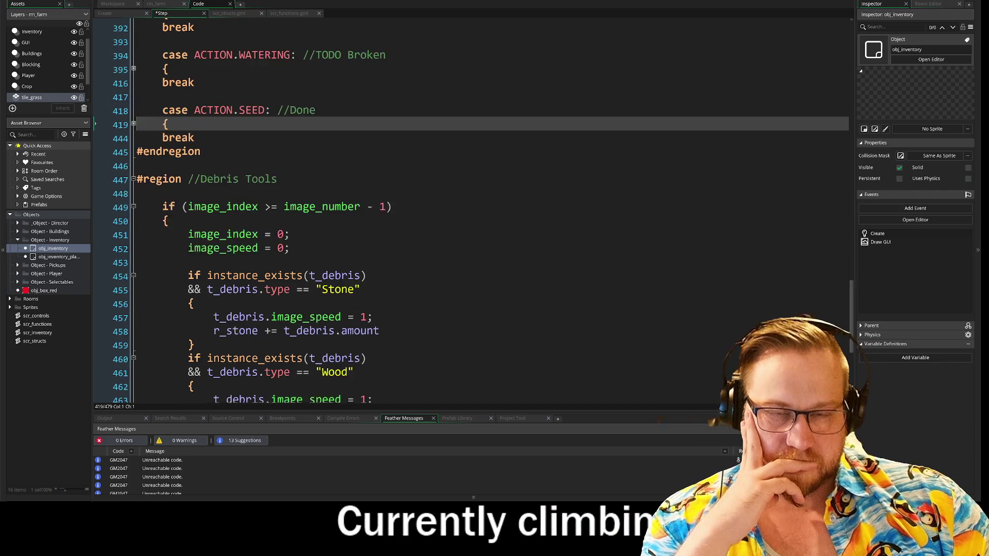
scroll(463, 206, up, 5)
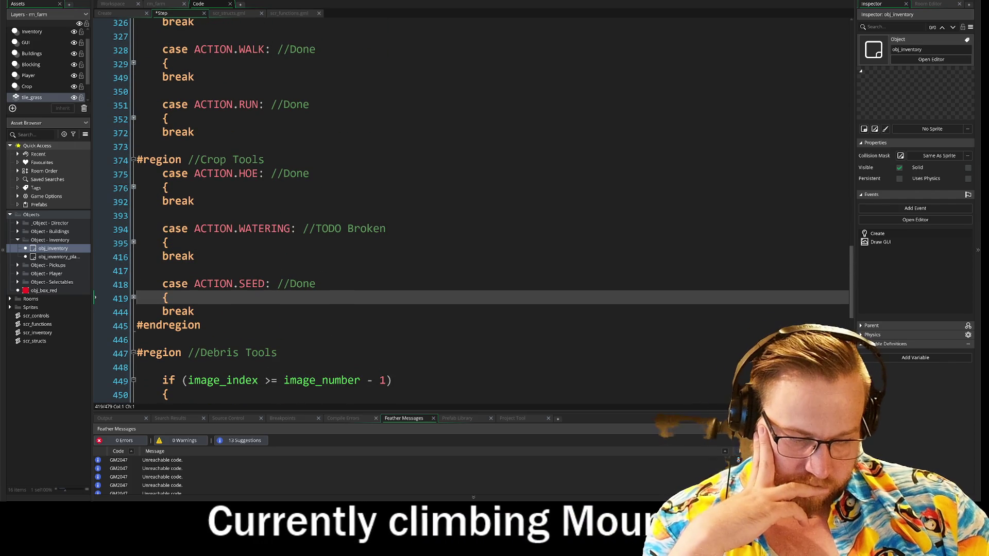
scroll(464, 207, up, 3)
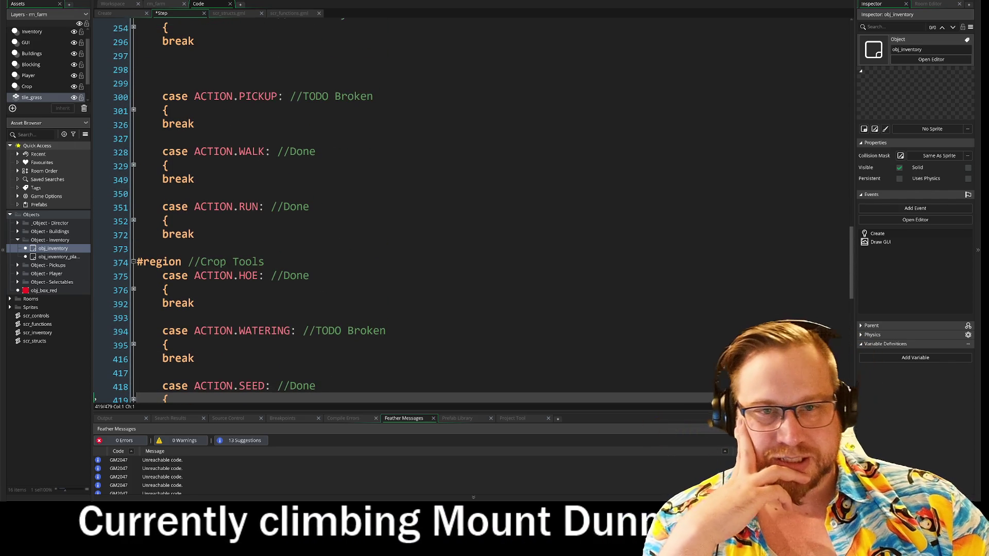
drag(206, 124, 130, 91)
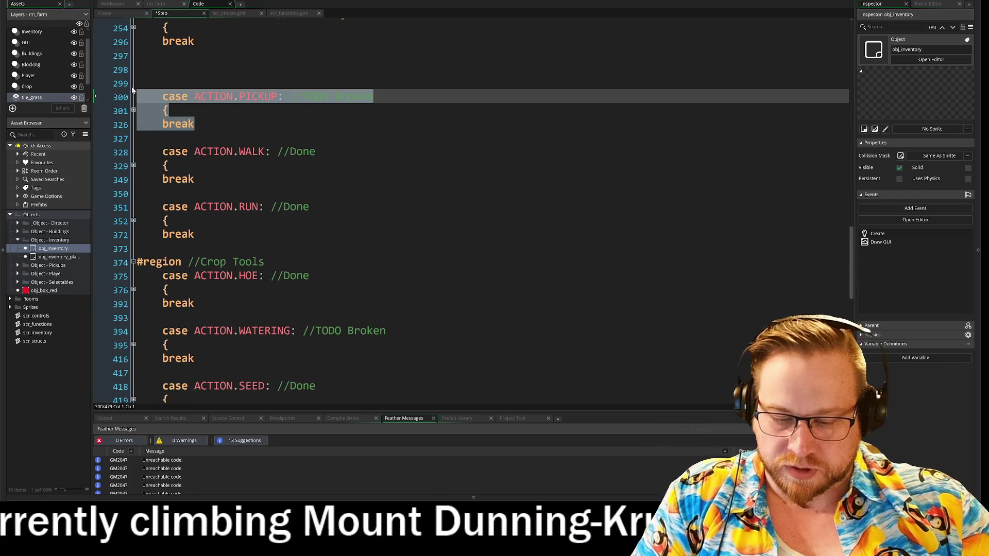
Cut the PICKUP case and paste it directly under the #region //Crop Tools heading.
key(Delete)
click(265, 235)
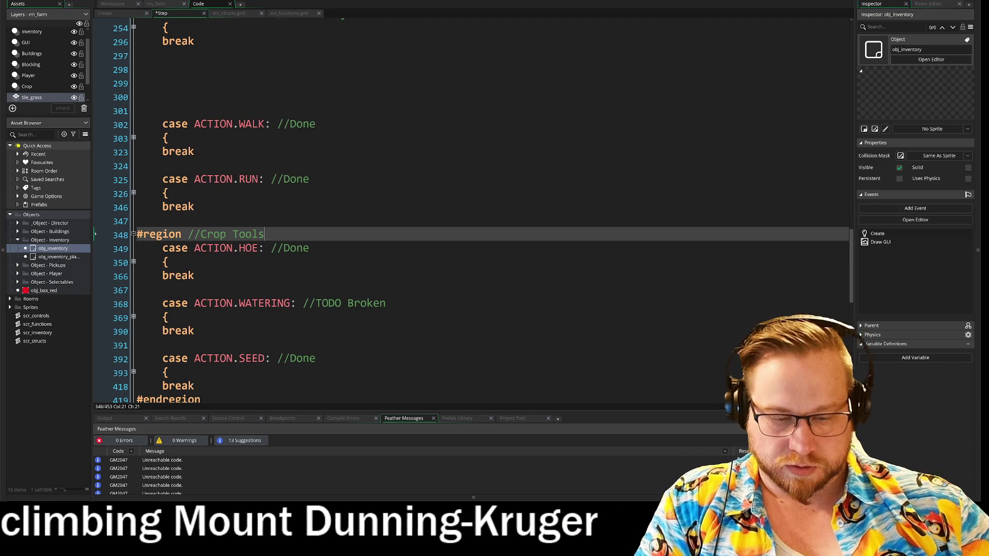
key(Return)
key(Return)
key(Up)
key(ctrl+v)
Fold the pasted PICKUP case's body.
scroll(464, 206, up, 8)
click(169, 134)
click(188, 120)
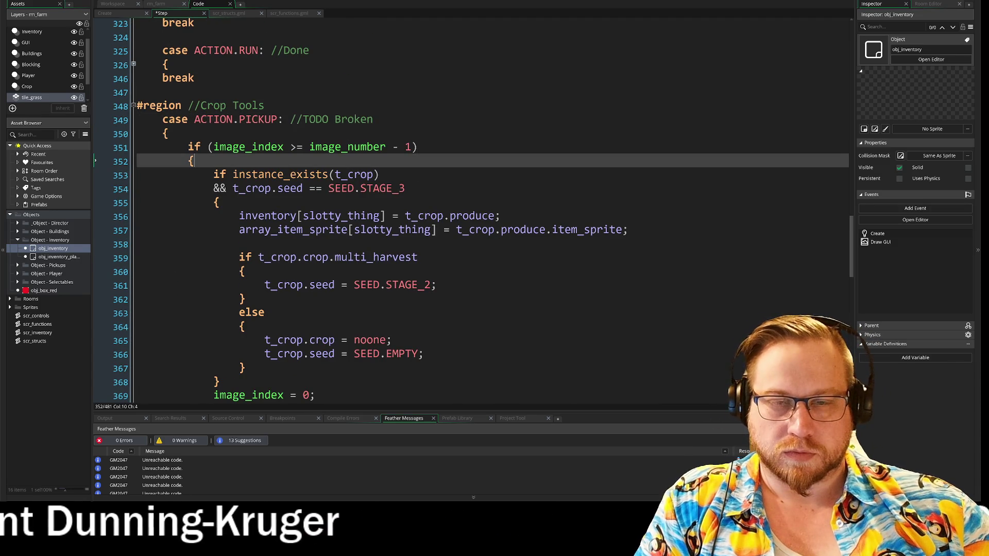
click(134, 134)
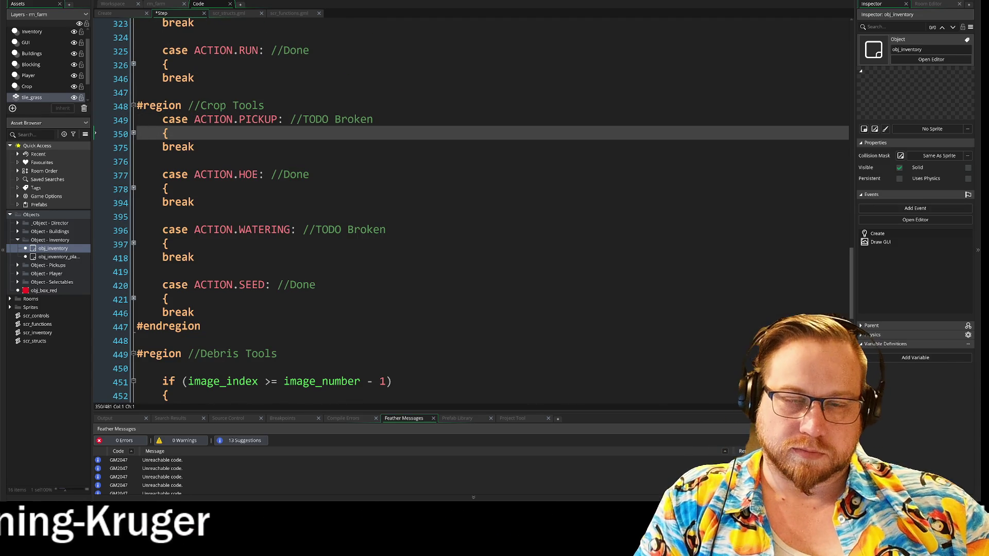
scroll(428, 206, up, 5)
click(137, 183)
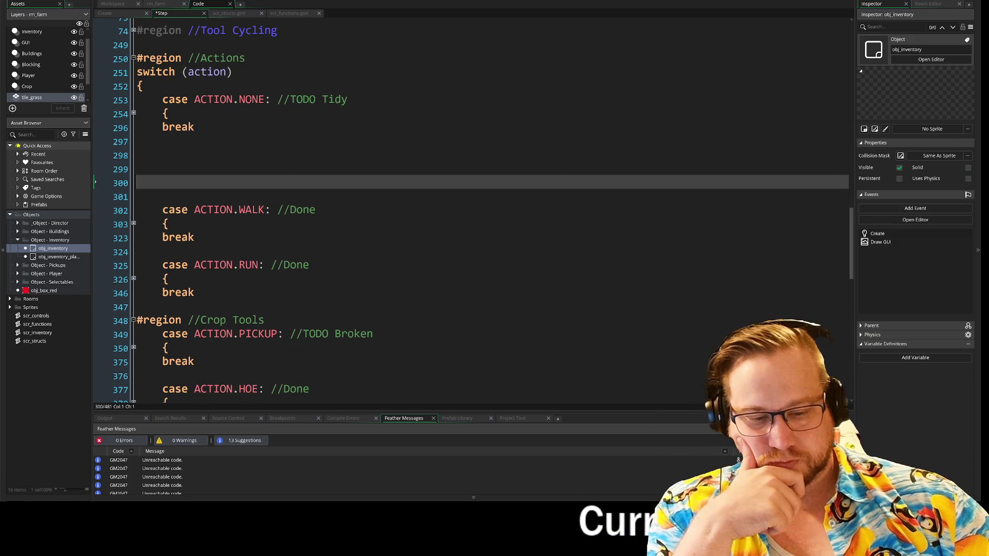
Remove the spare blank lines after NONE and add #region above case ACTION.NONE.
key(BackSpace)
key(BackSpace)
key(BackSpace)
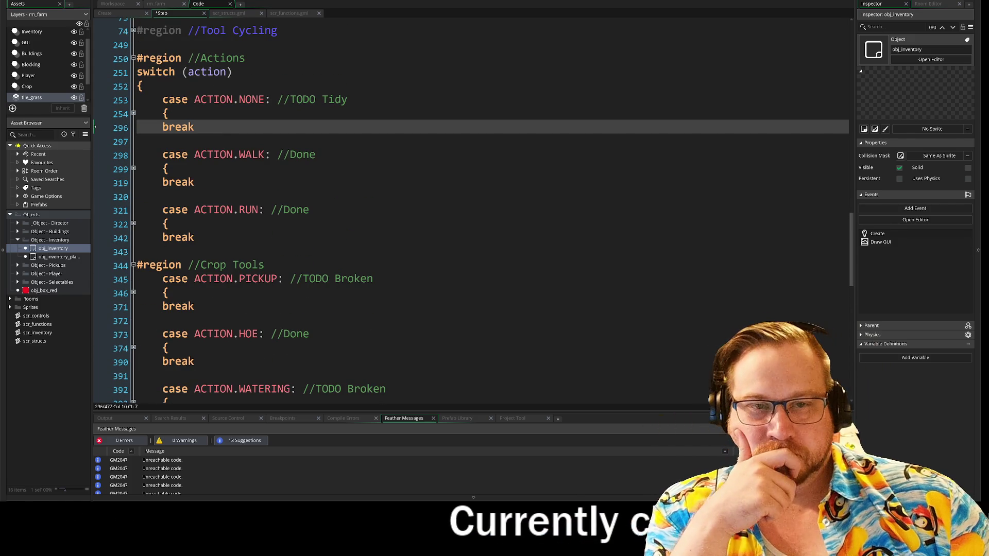
click(162, 252)
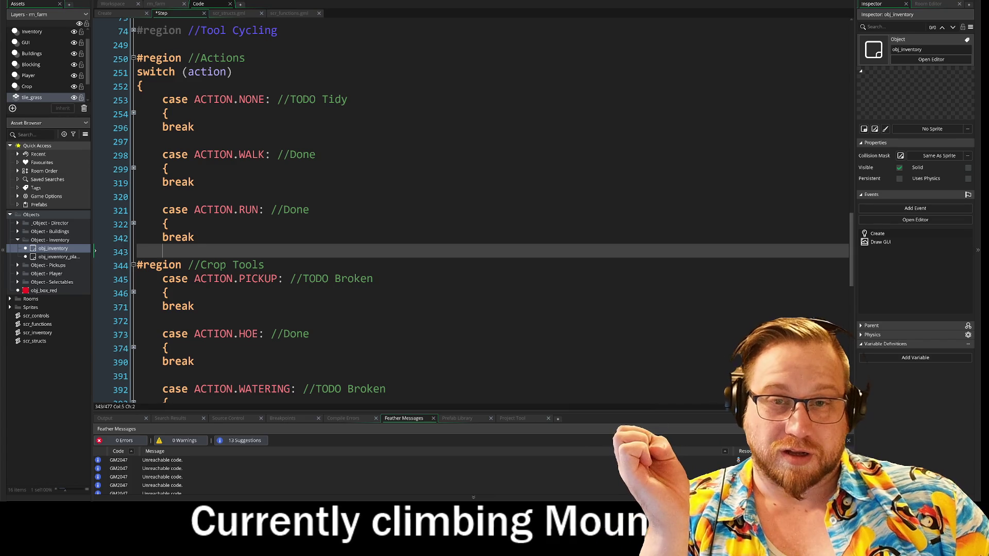
click(144, 86)
key(Return)
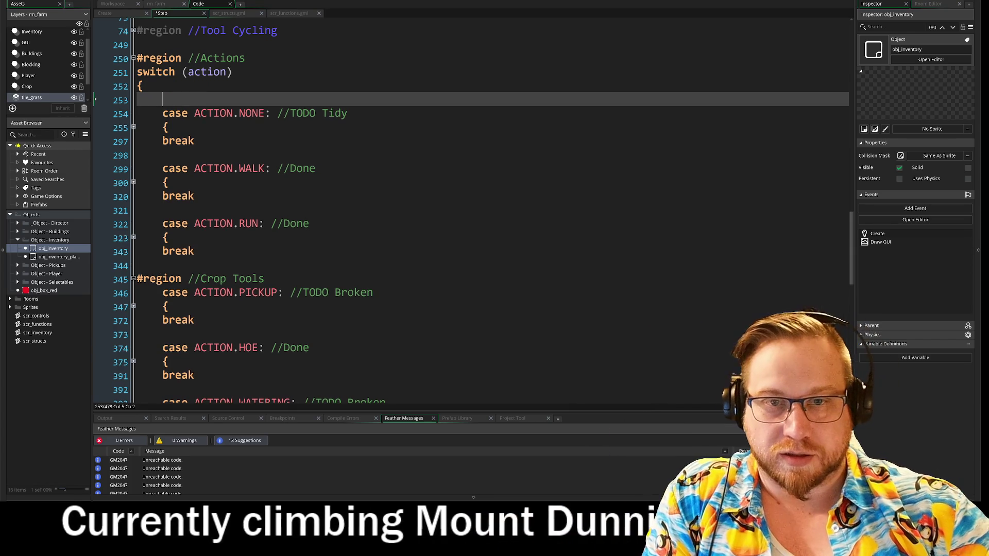
text(#)
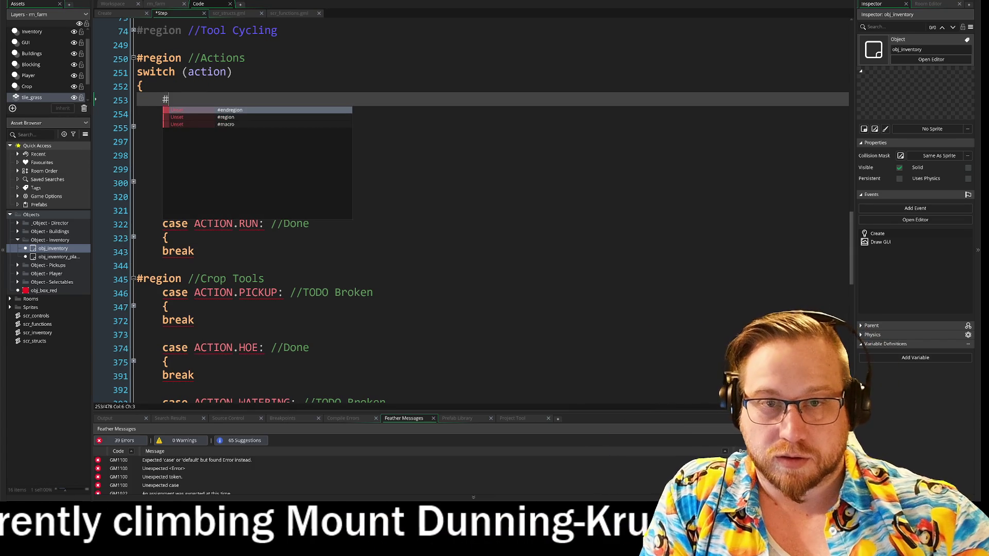
key(BackSpace)
key(BackSpace)
key(BackSpace)
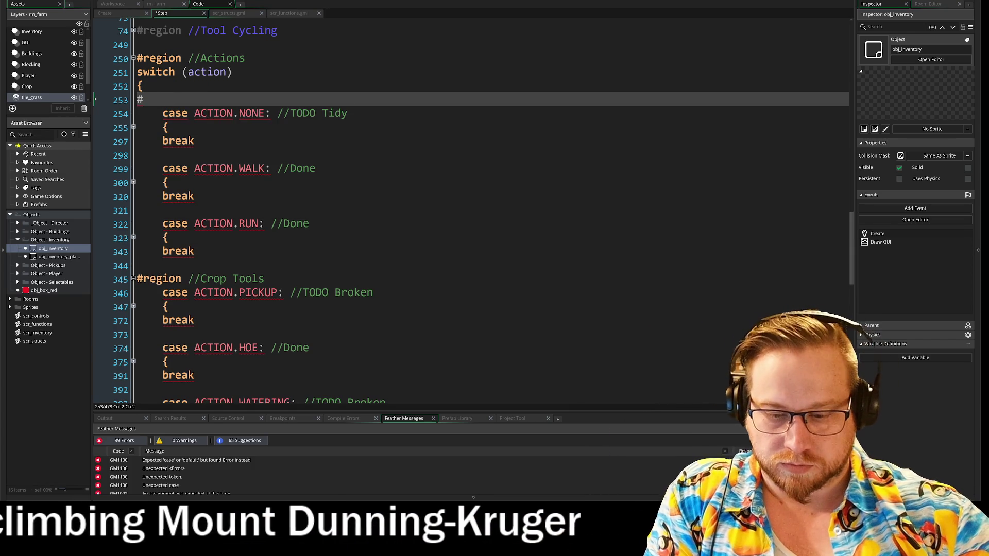
text(#reg)
key(Return)
Add #endregion after the RUN case's break to close the new region.
click(188, 223)
click(195, 251)
key(Return)
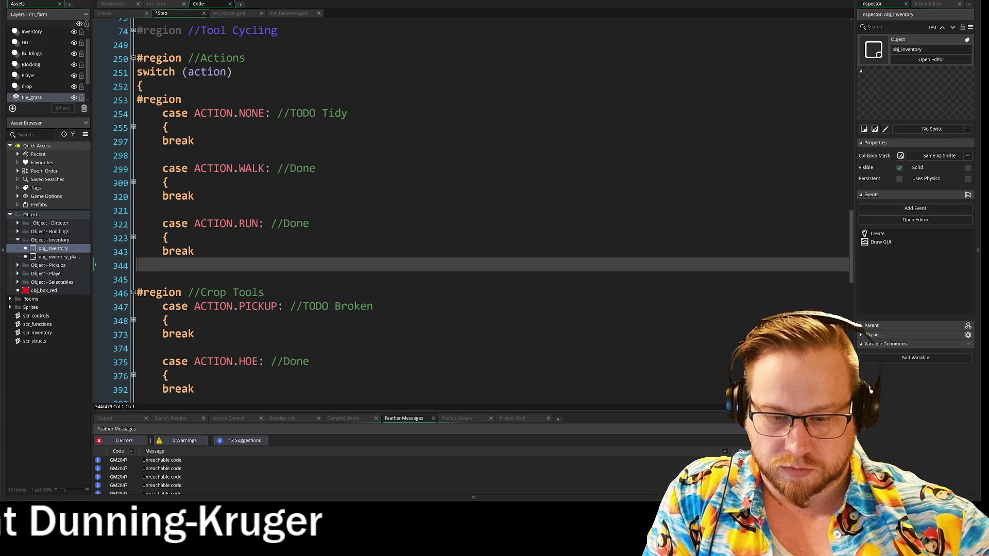
text(#re)
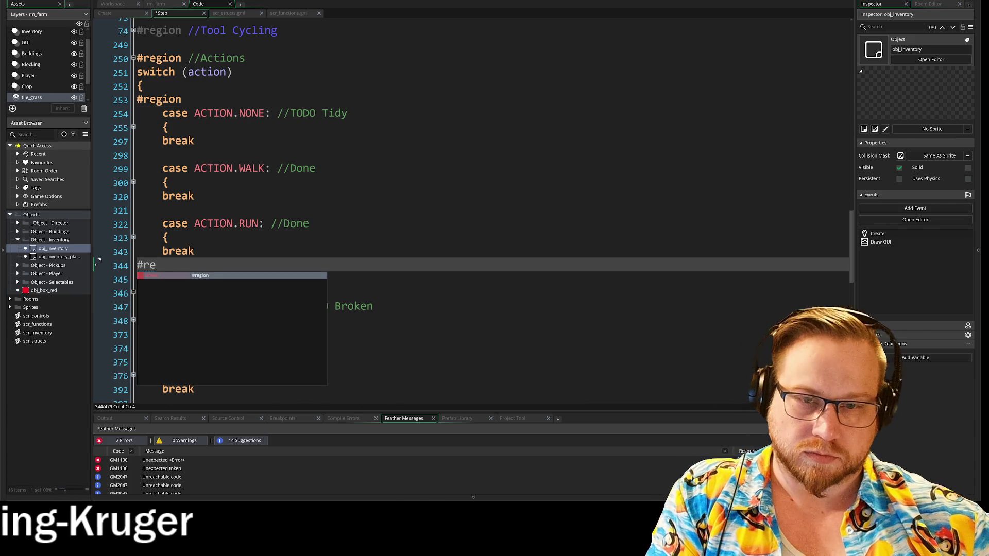
key(Return)
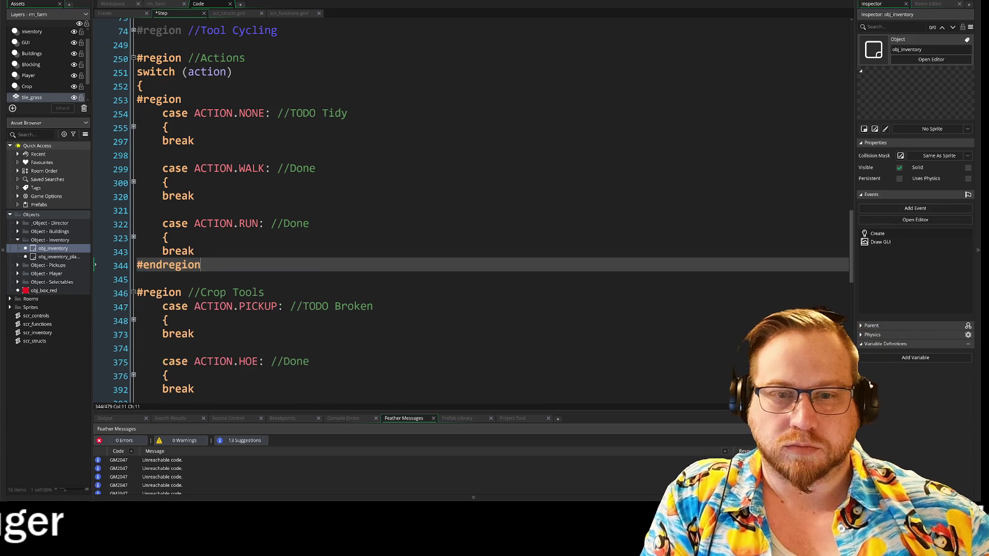
click(188, 100)
text(//Movement)
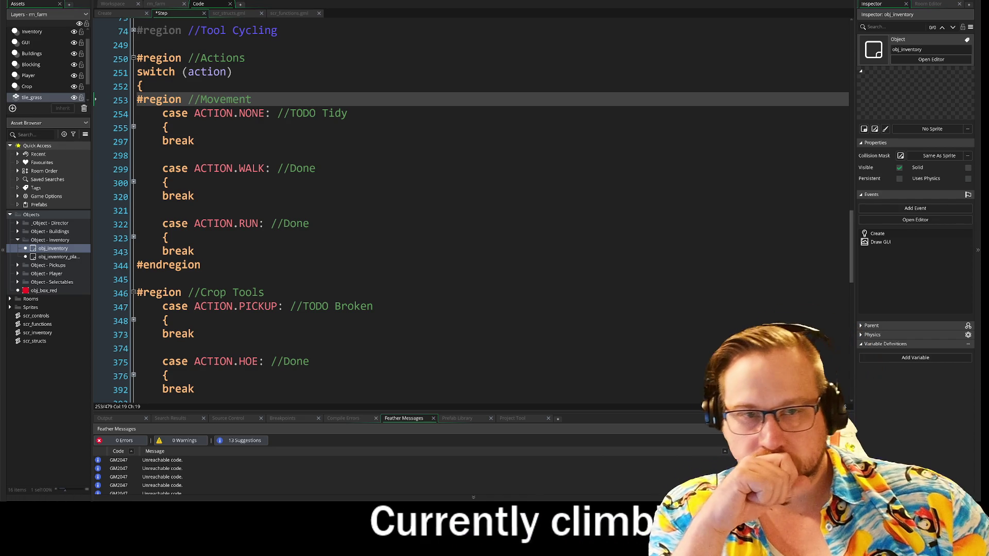
click(315, 168)
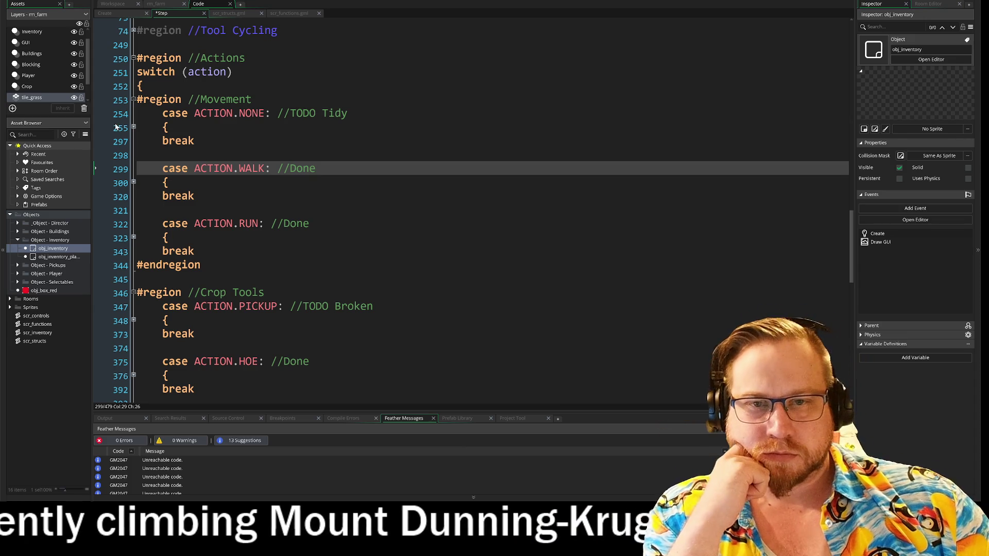
Unfold the WALK case to review its walk_spd move_and_collide call and RUN/NONE switches.
scroll(214, 98, down, 1)
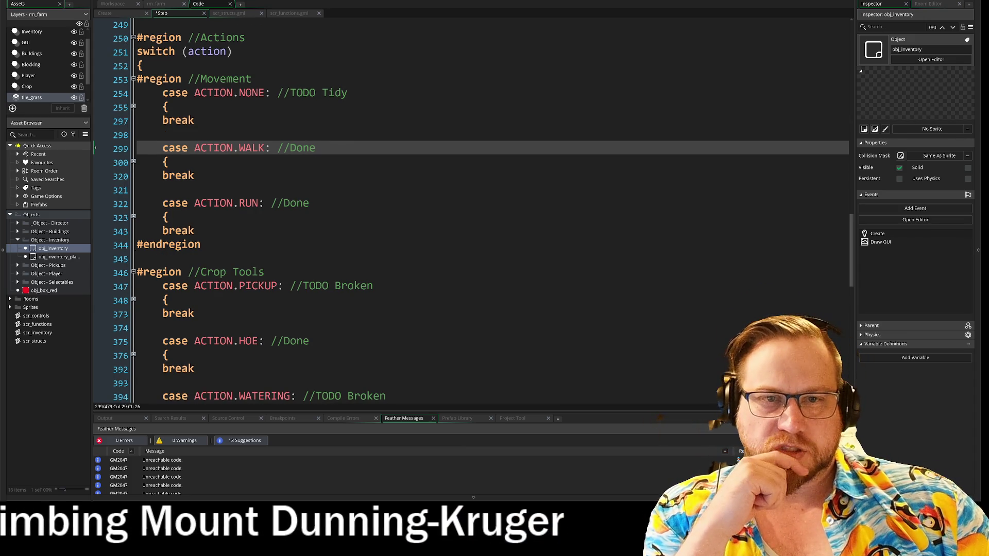
click(133, 163)
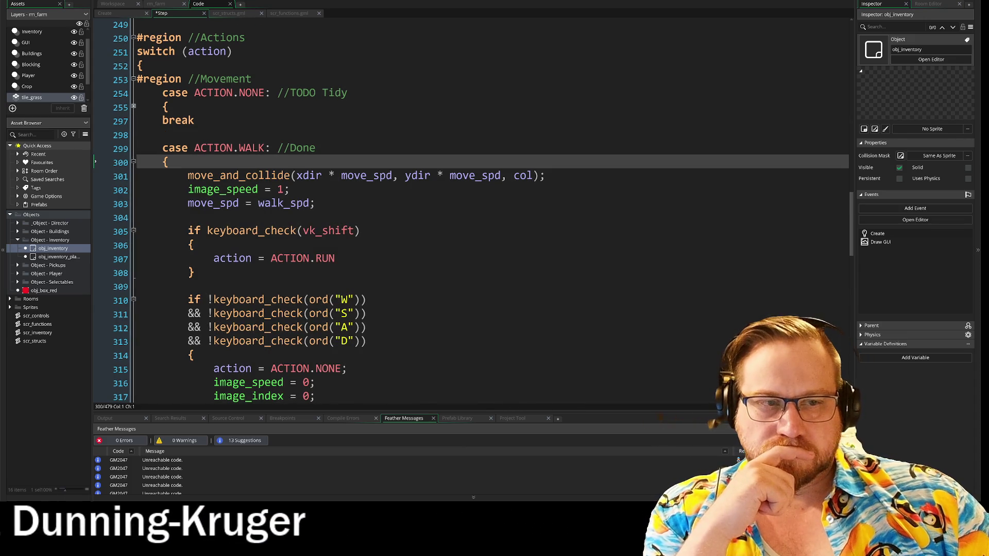
scroll(464, 206, down, 3)
scroll(464, 206, down, 1)
scroll(463, 206, up, 2)
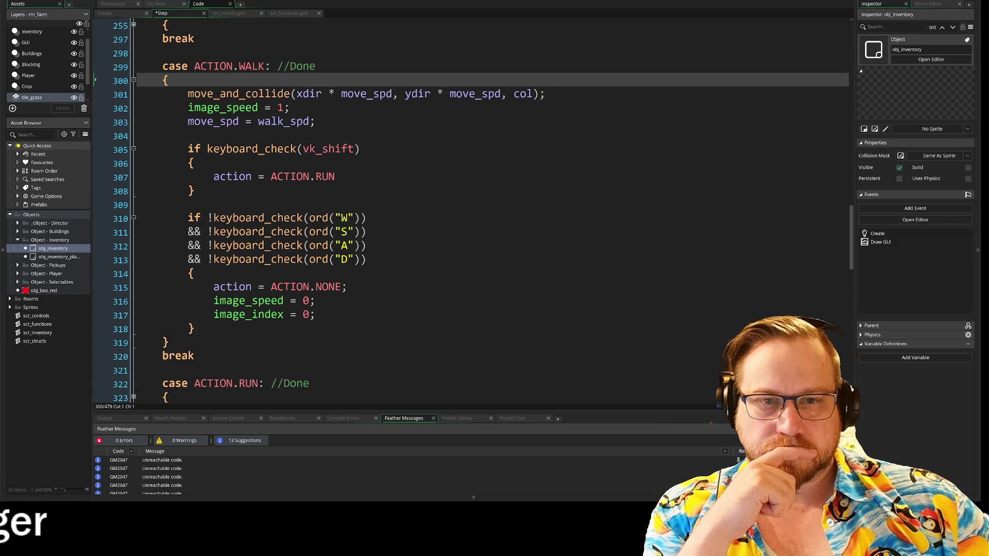
scroll(464, 207, down, 1)
click(214, 156)
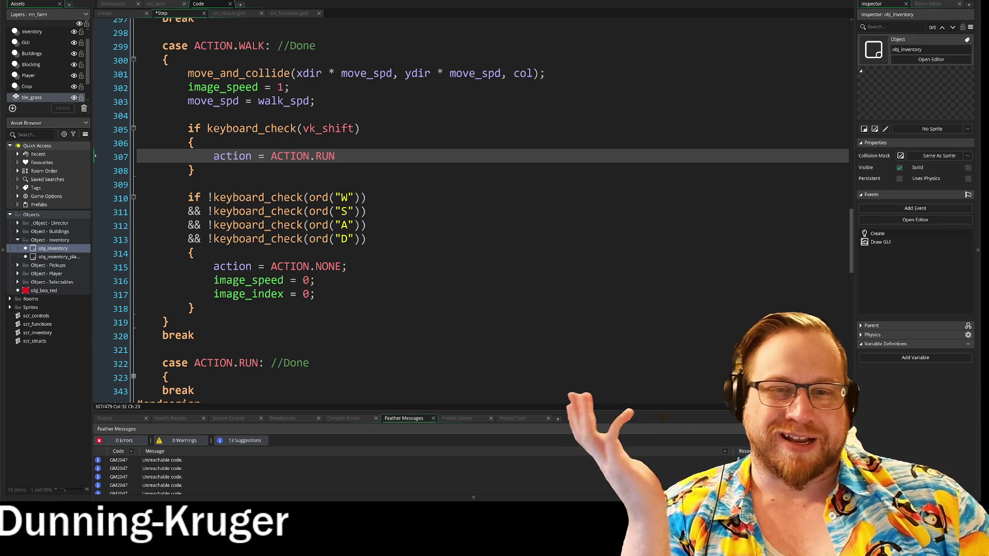
click(137, 184)
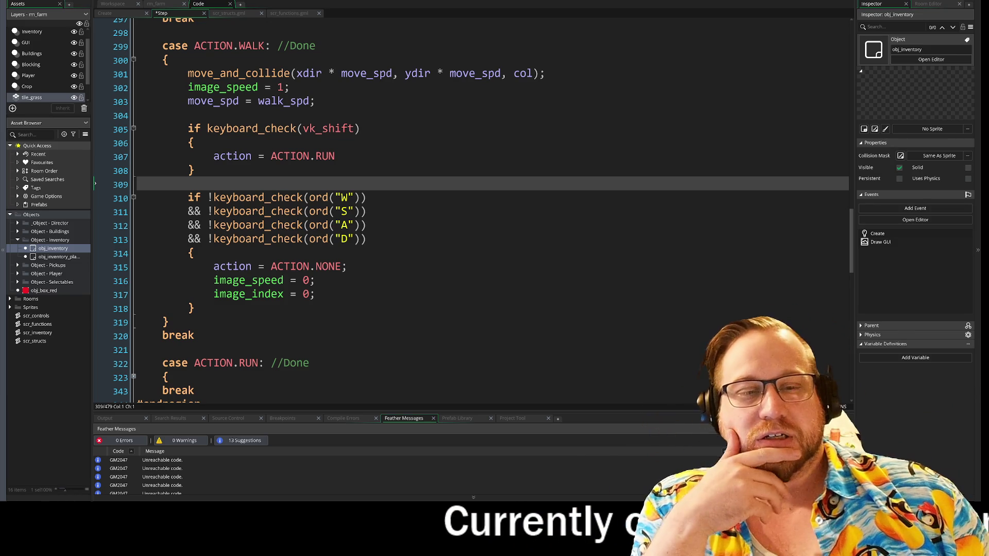
click(366, 239)
key(Down)
key(Down)
key(Up)
key(Up)
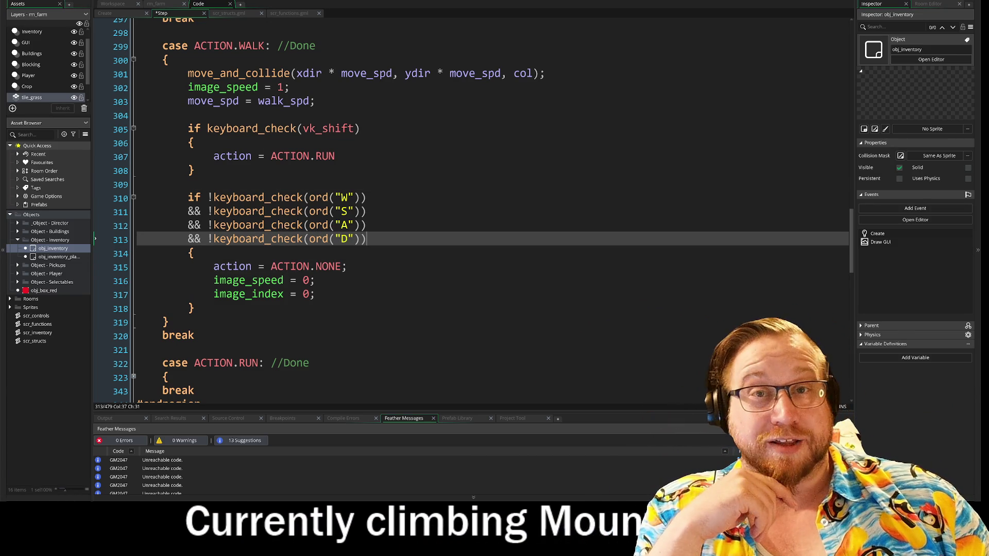
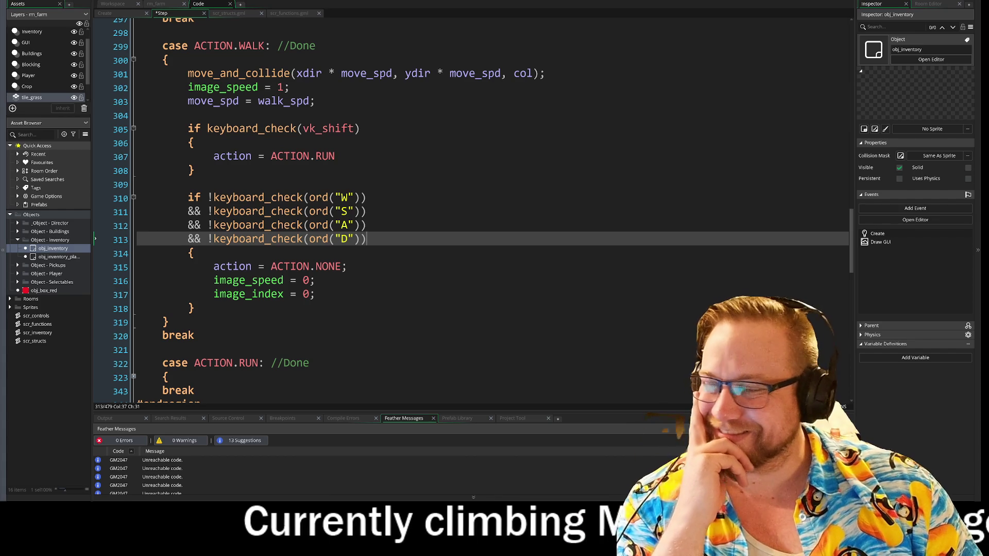
Scroll up and down through the GameMaker code before moving to the FireAlpaca canvas.
scroll(464, 206, down, 4)
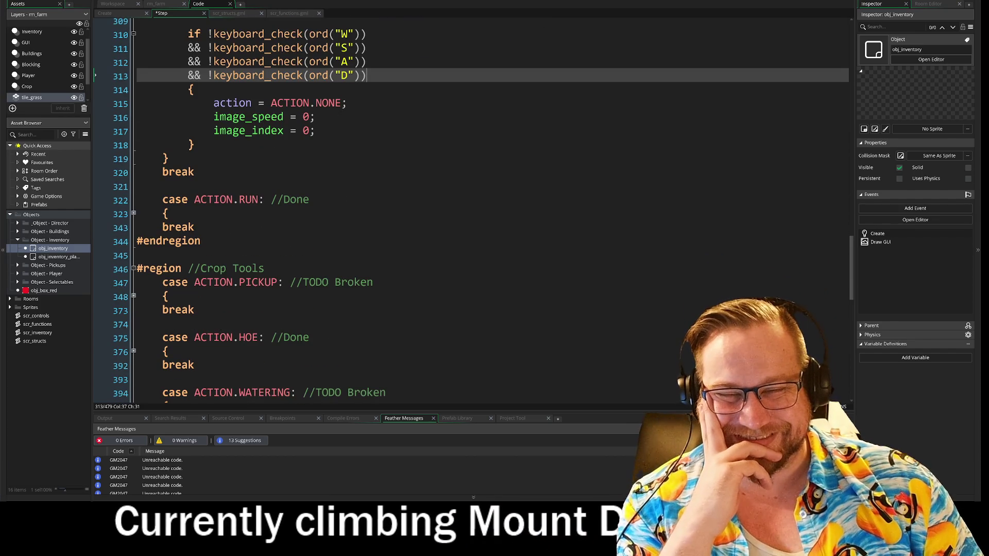
scroll(463, 206, down, 1)
scroll(464, 206, up, 5)
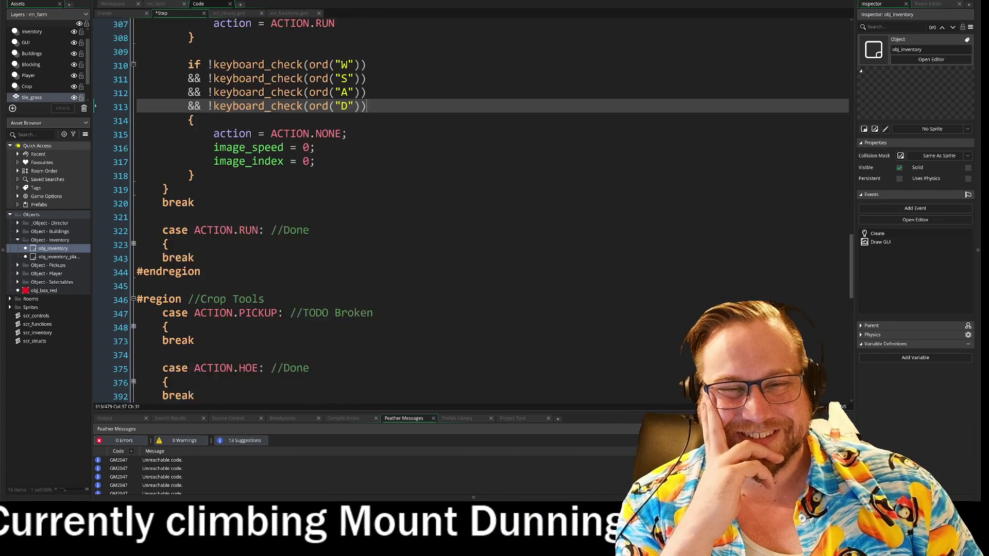
scroll(464, 206, up, 2)
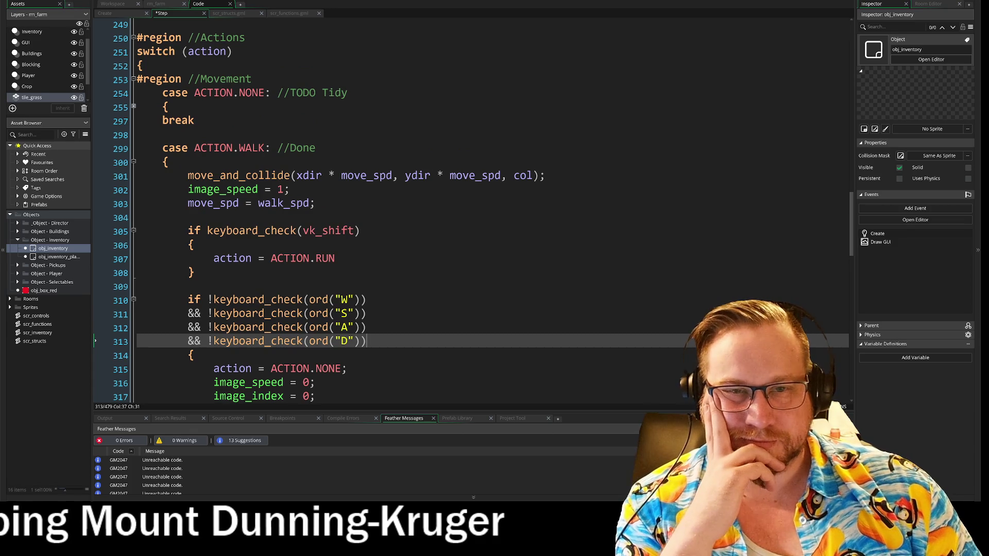
scroll(463, 206, down, 1)
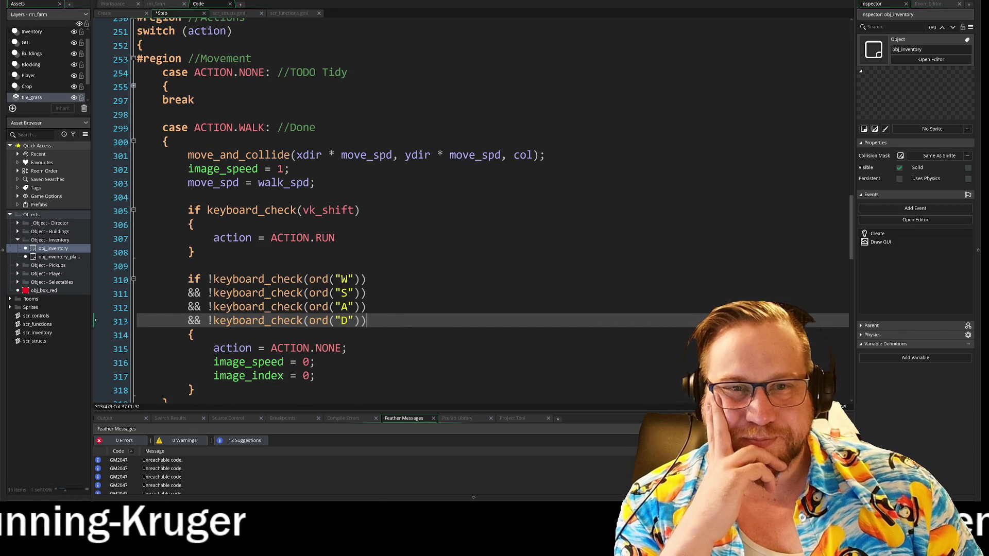
scroll(471, 210, down, 5)
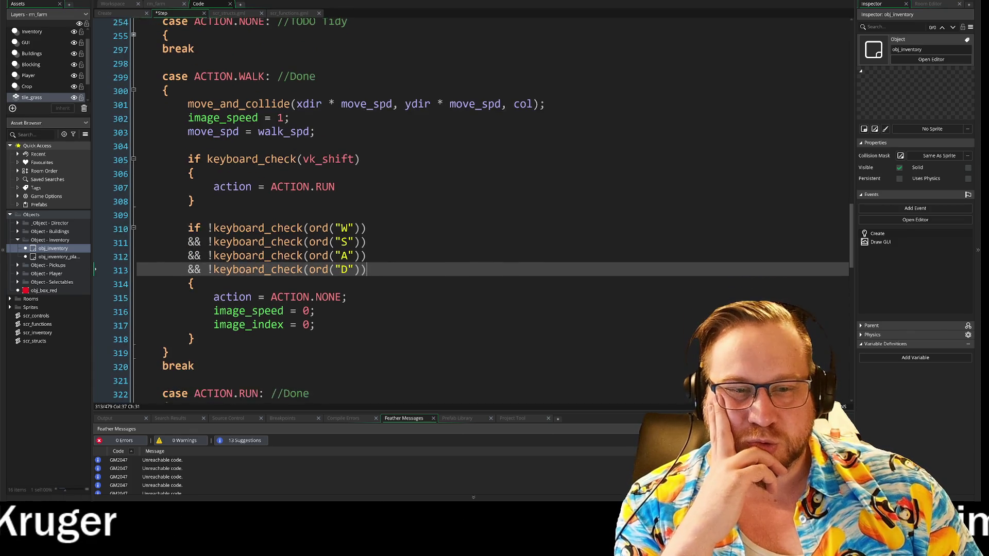
scroll(472, 210, up, 1)
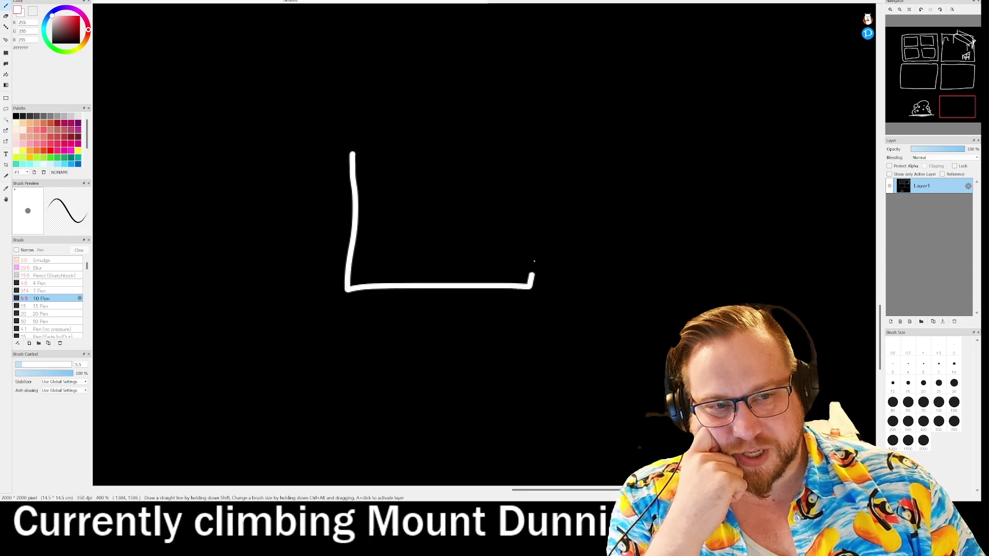
Draw the white box's right and top edges, a dash to its right, and an outer wall looping over it.
drag(530, 286, 408, 135)
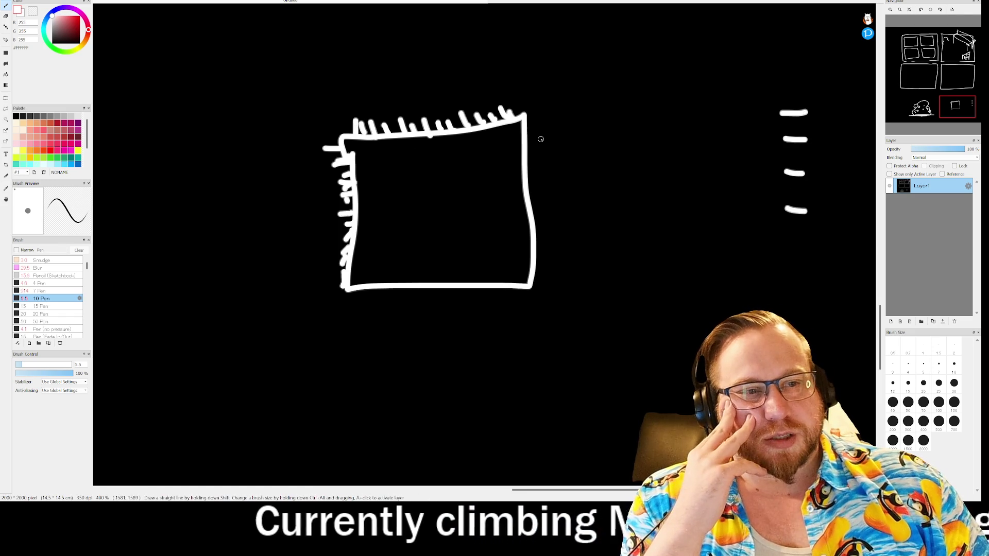
drag(534, 222, 805, 211)
mouse_move(332, 147)
mouse_down()
mouse_move(320, 148)
mouse_move(331, 99)
mouse_move(514, 77)
mouse_move(695, 177)
mouse_move(788, 173)
mouse_up()
mouse_move(340, 156)
mouse_down()
mouse_move(310, 144)
mouse_move(324, 107)
mouse_move(356, 93)
mouse_move(545, 75)
mouse_up()
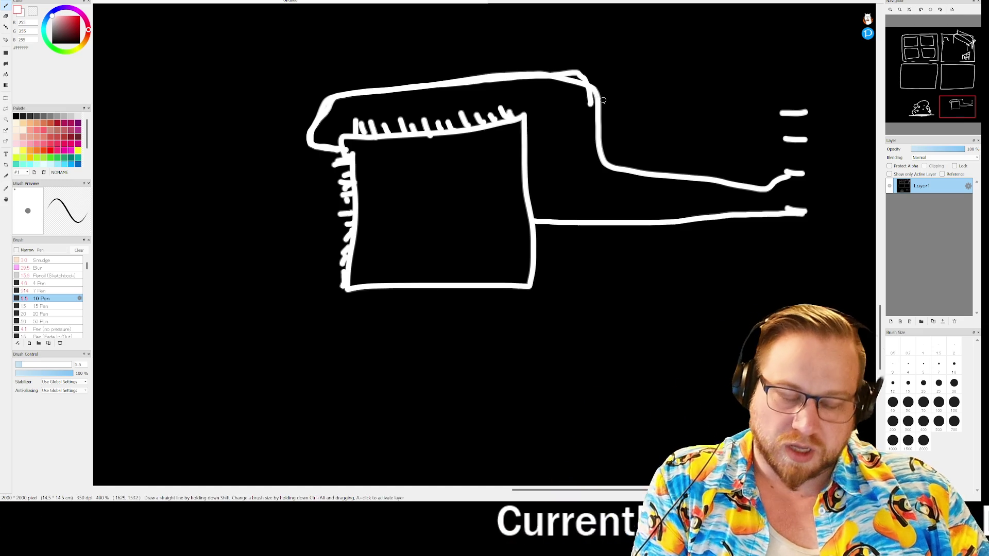
Undo the outer wall and long line, then redraw corridor walls from the box's top corners.
key(ctrl+z)
key(ctrl+z)
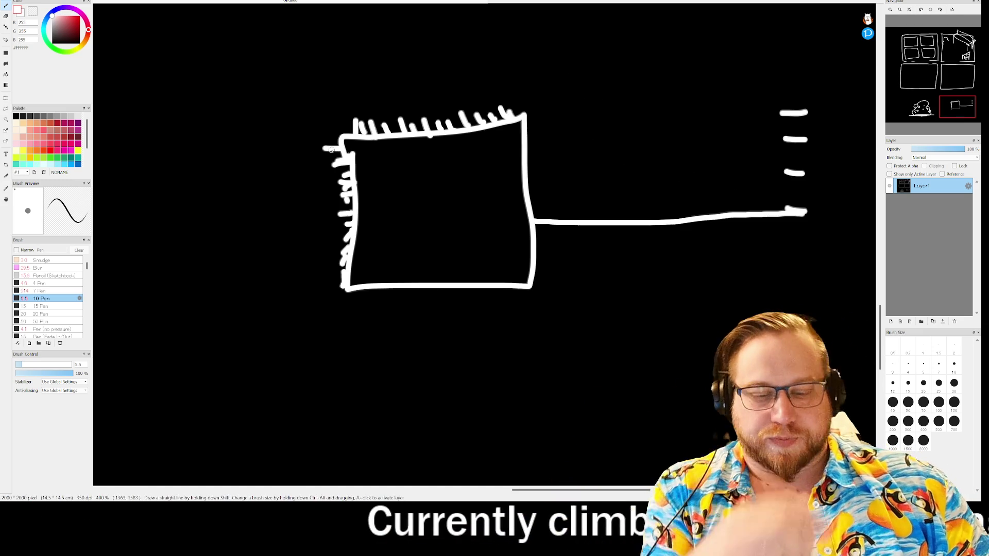
key(ctrl+z)
mouse_move(340, 149)
mouse_down()
mouse_move(296, 149)
mouse_move(299, 78)
mouse_move(757, 69)
mouse_move(765, 113)
mouse_move(808, 112)
mouse_up()
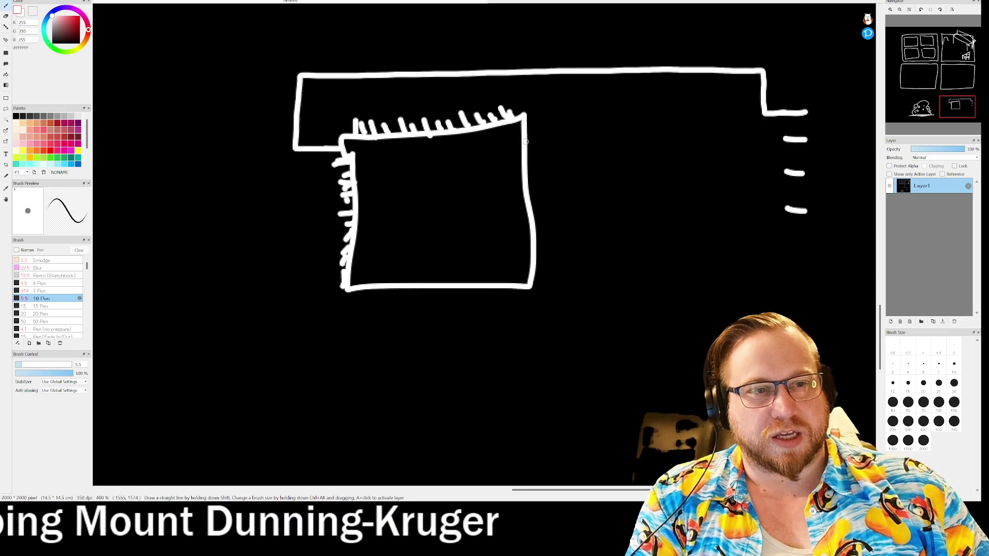
drag(524, 133, 591, 134)
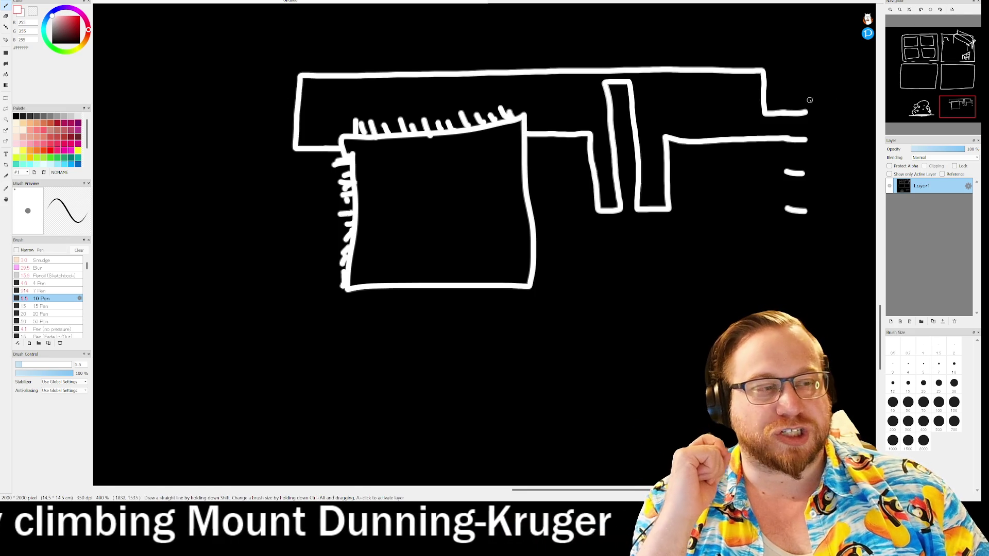
Draw the far-right room's left, top and bottom walls, plus an arrow marking the gap beside the box.
mouse_move(809, 96)
mouse_down()
mouse_move(807, 233)
mouse_move(863, 234)
mouse_up()
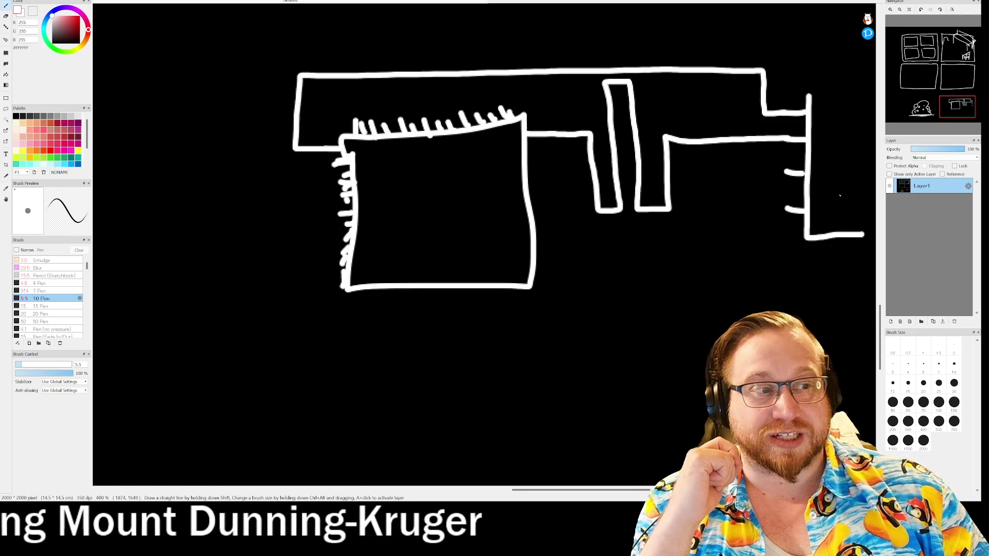
mouse_move(809, 95)
mouse_down()
mouse_move(864, 98)
mouse_move(862, 235)
mouse_up()
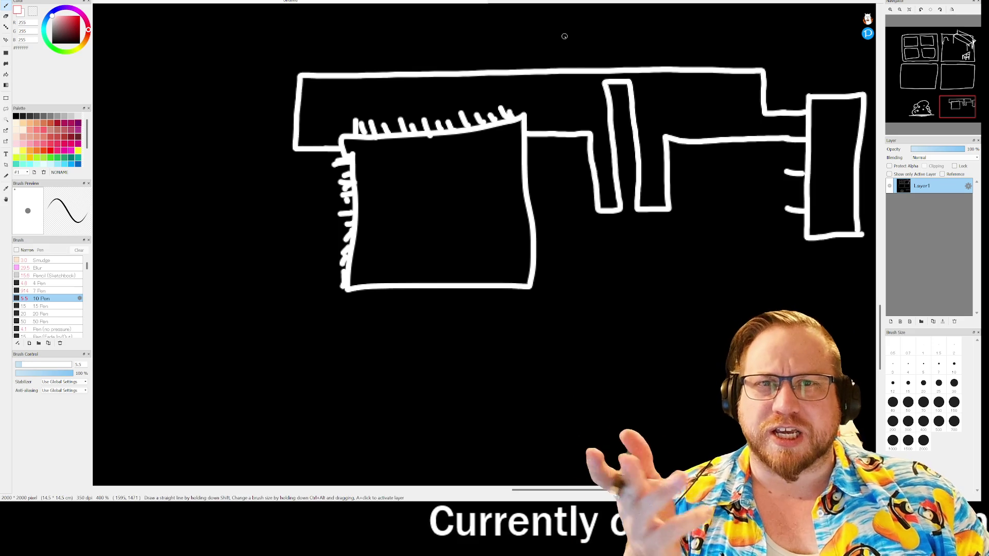
mouse_move(574, 114)
mouse_down()
mouse_move(587, 121)
mouse_move(581, 129)
mouse_move(546, 119)
mouse_move(564, 144)
mouse_move(554, 155)
mouse_up()
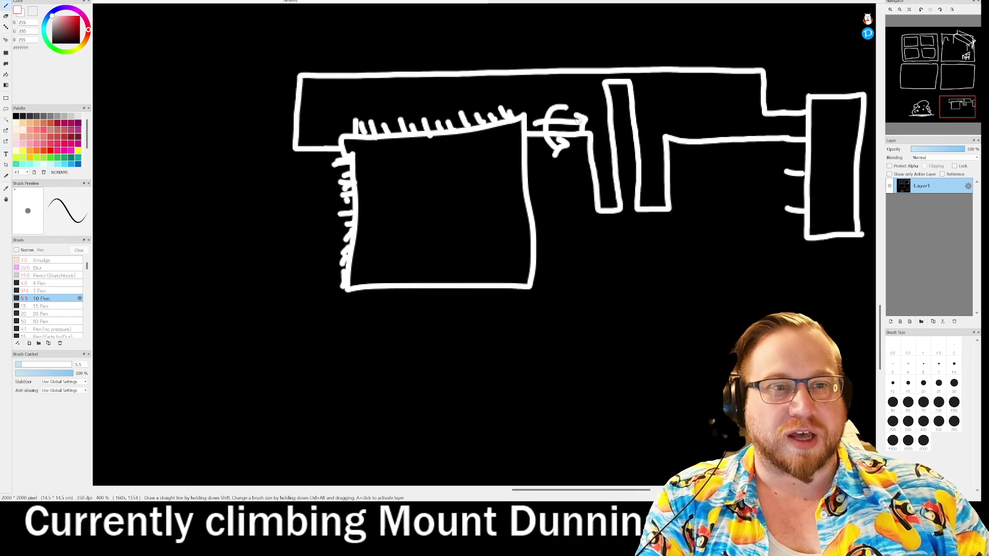
Undo the scribbled circle-and-arrow stroke and sketch a test loop by the bar.
key(ctrl+z)
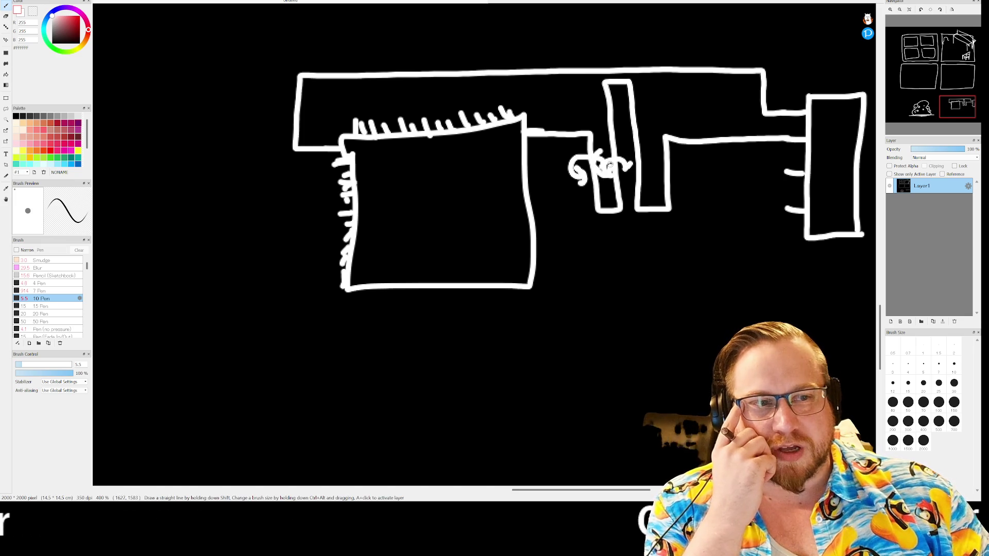
drag(598, 127, 595, 108)
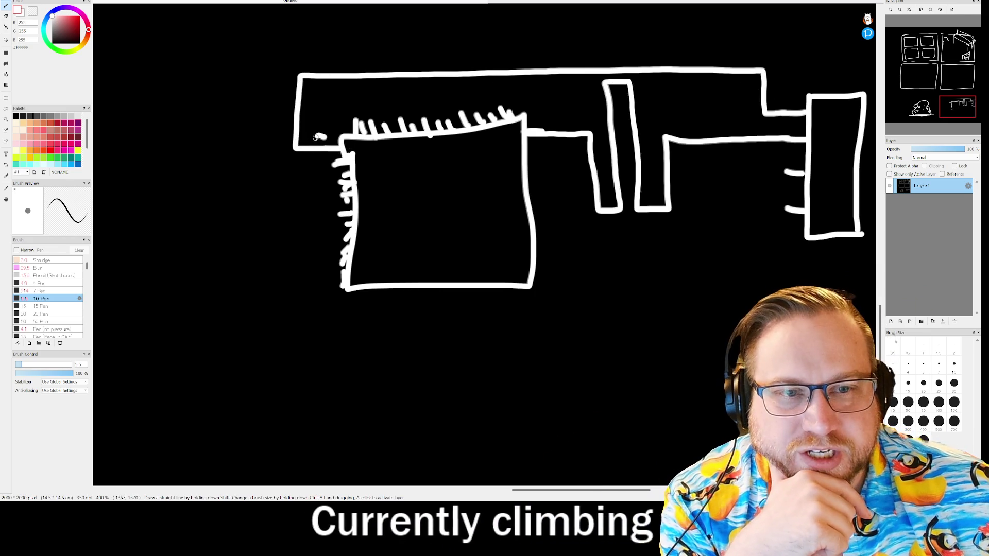
Dot the beam-and-box junction and outline the top of the vertical bar.
drag(528, 133, 540, 129)
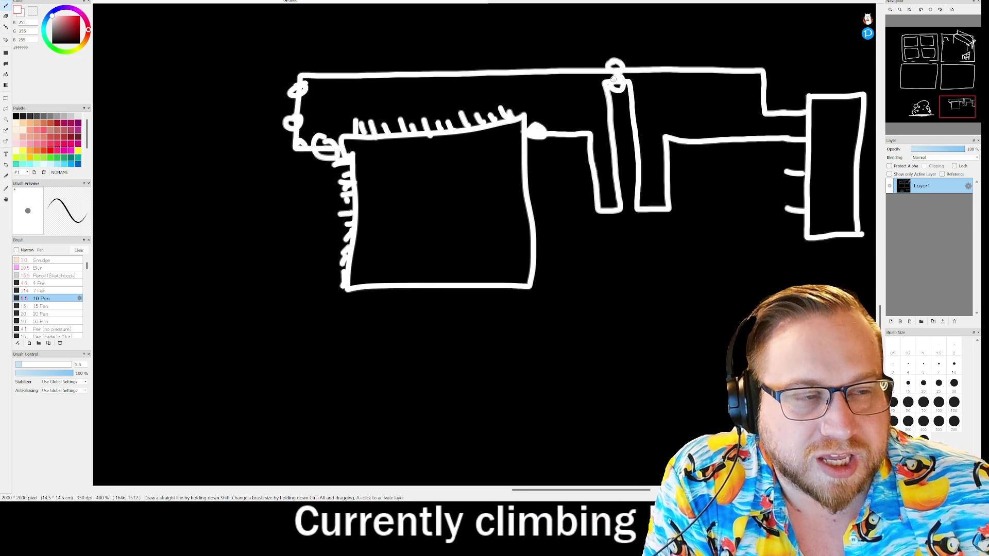
mouse_move(620, 49)
mouse_down()
mouse_move(581, 48)
mouse_move(619, 90)
mouse_move(609, 51)
mouse_up()
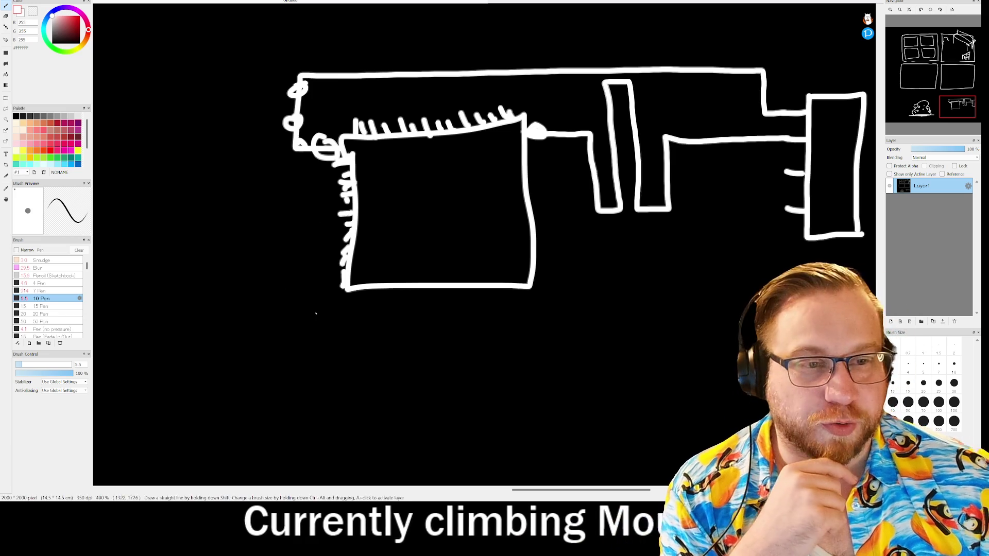
scroll(327, 222, down, 5)
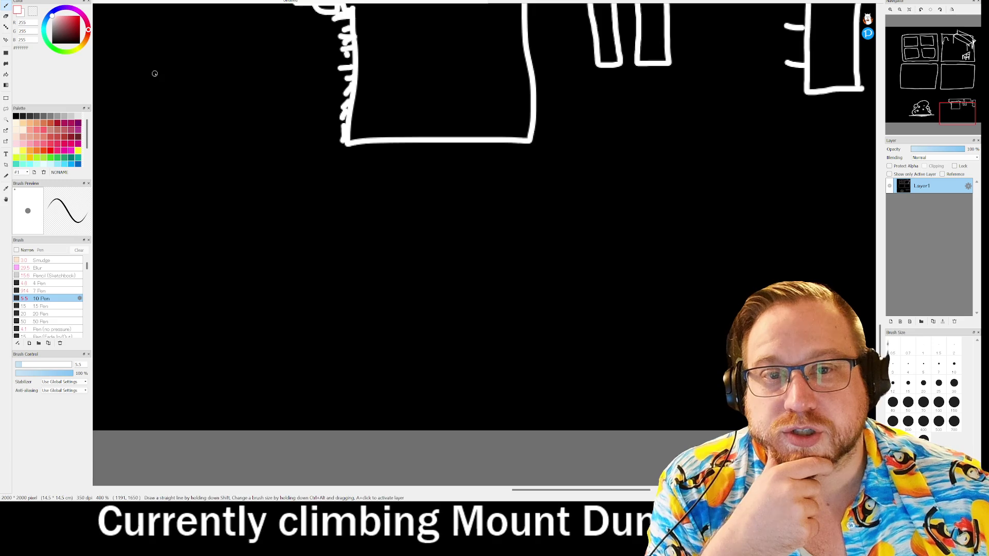
Draw an upward arrow, a second wavy loop and a long vertical line below the layout.
drag(160, 46, 160, 105)
mouse_move(150, 45)
mouse_down()
mouse_move(227, 46)
mouse_move(243, 57)
mouse_move(109, 53)
mouse_move(185, 78)
mouse_up()
drag(157, 45, 142, 68)
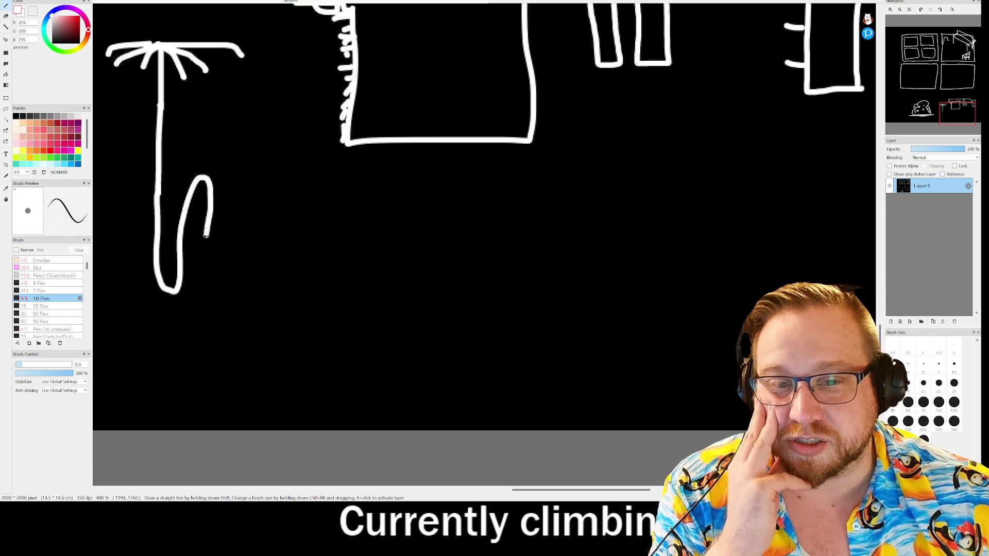
mouse_move(202, 282)
mouse_down()
mouse_move(223, 290)
mouse_move(238, 180)
mouse_up()
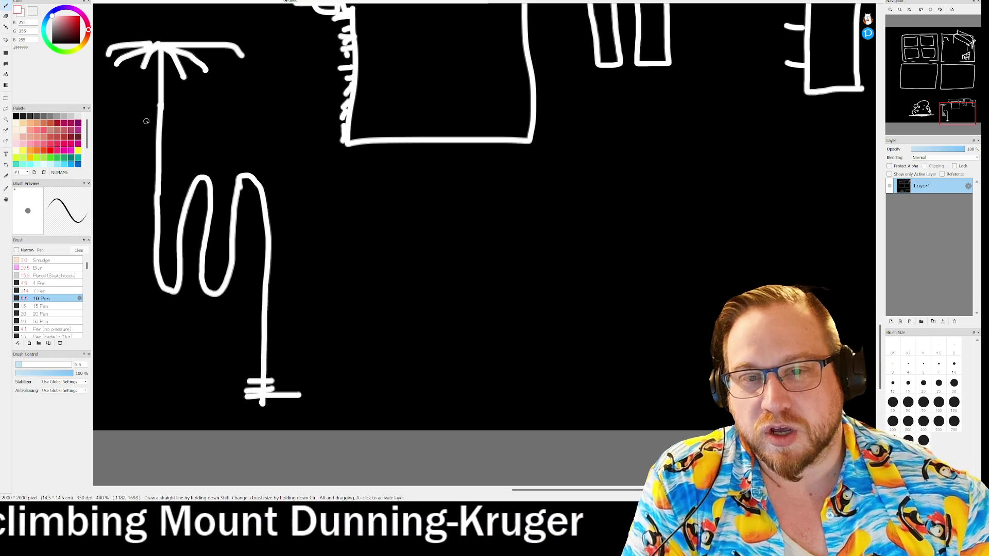
drag(147, 119, 138, 279)
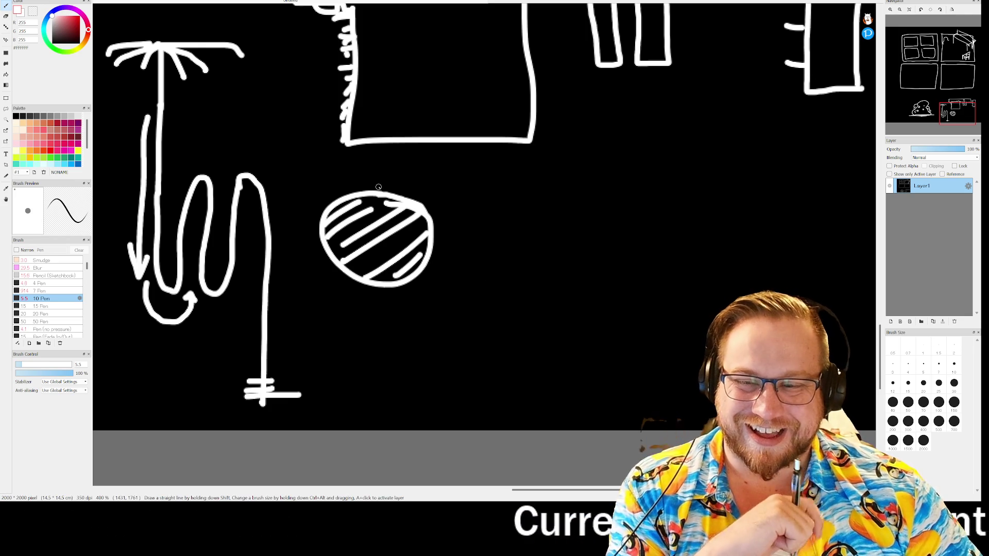
scroll(541, 205, down, 5)
scroll(562, 215, up, 1)
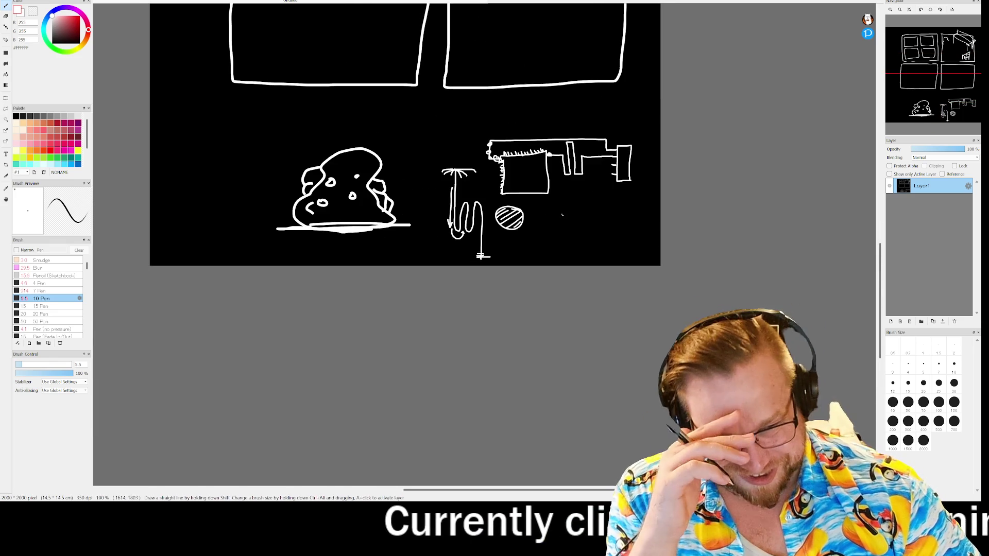
scroll(473, 221, up, 2)
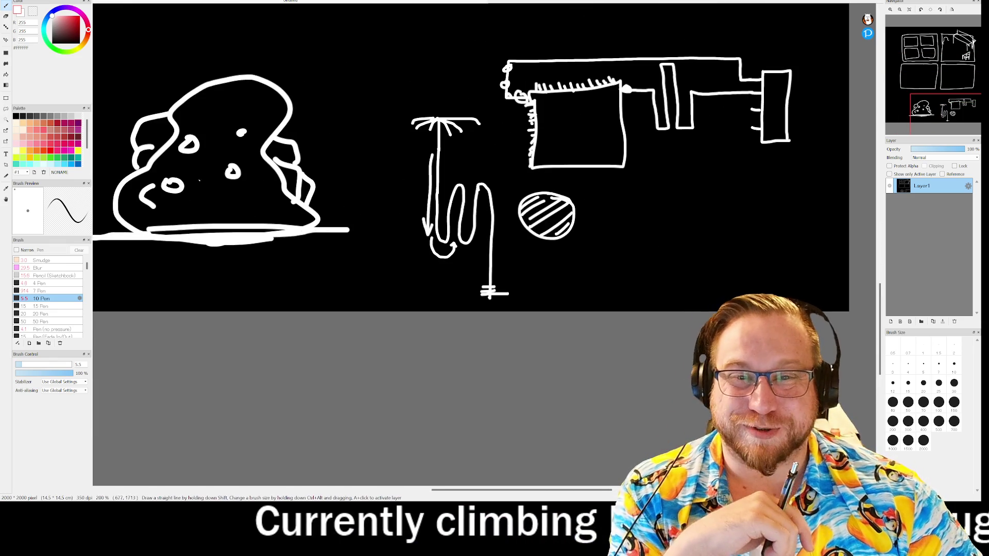
scroll(713, 208, up, 2)
scroll(612, 209, down, 1)
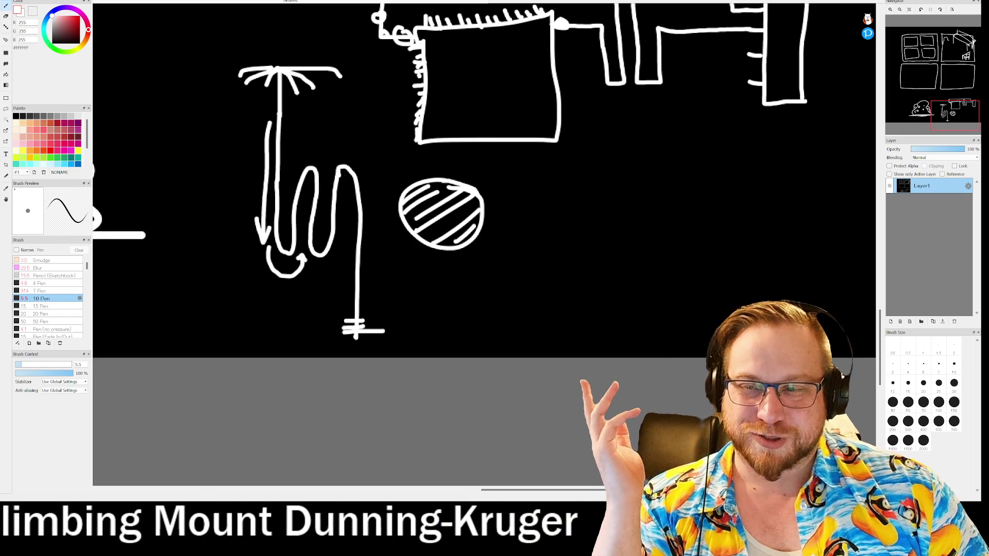
click(30, 151)
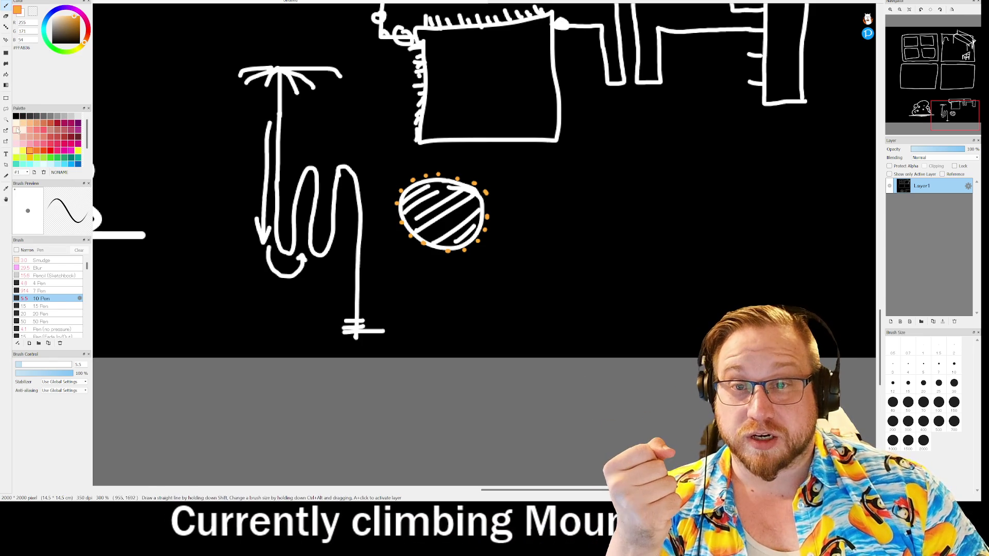
Switch the brush colour from orange to a paler tan shade.
click(16, 123)
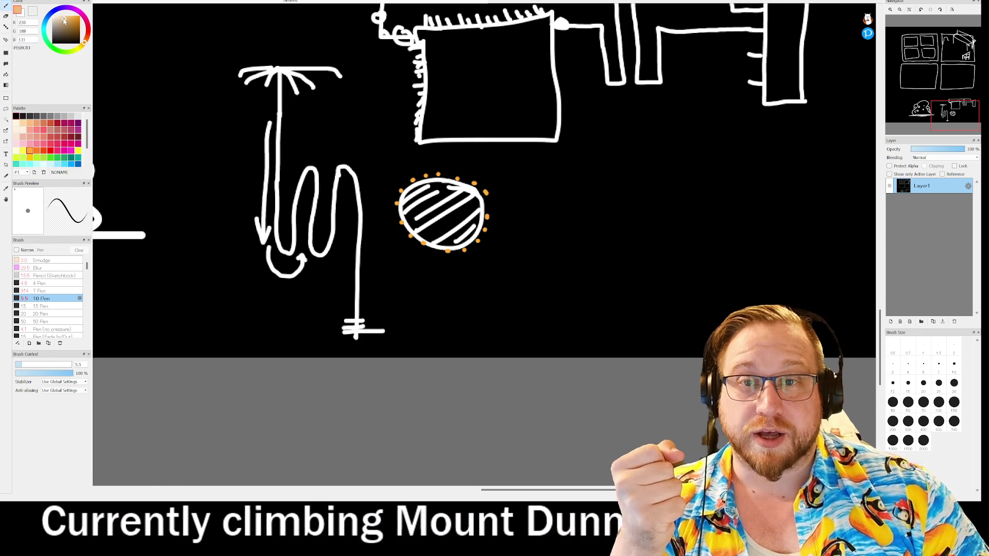